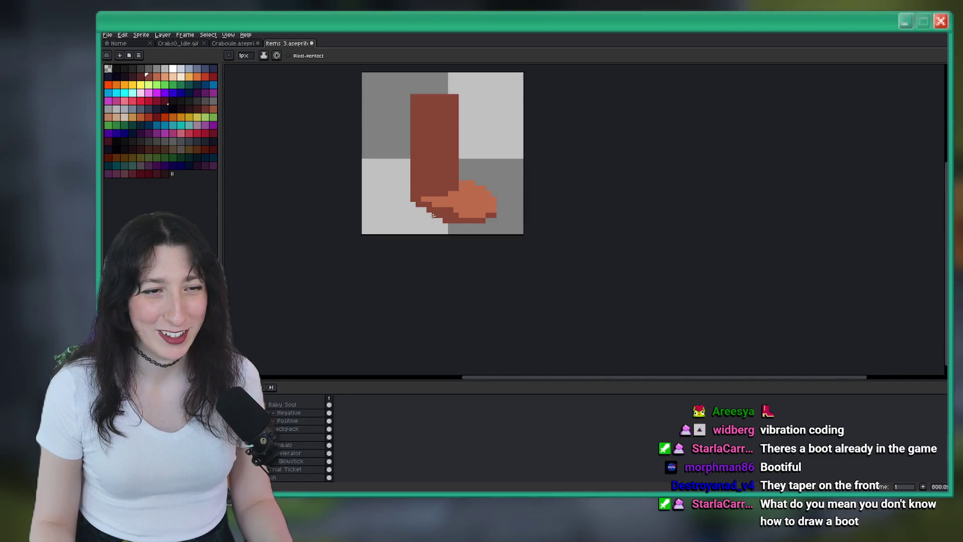
Repaint the dark toe pixels in the lighter skin tone and add one dark brown pixel.
scroll(444, 206, "up", 5)
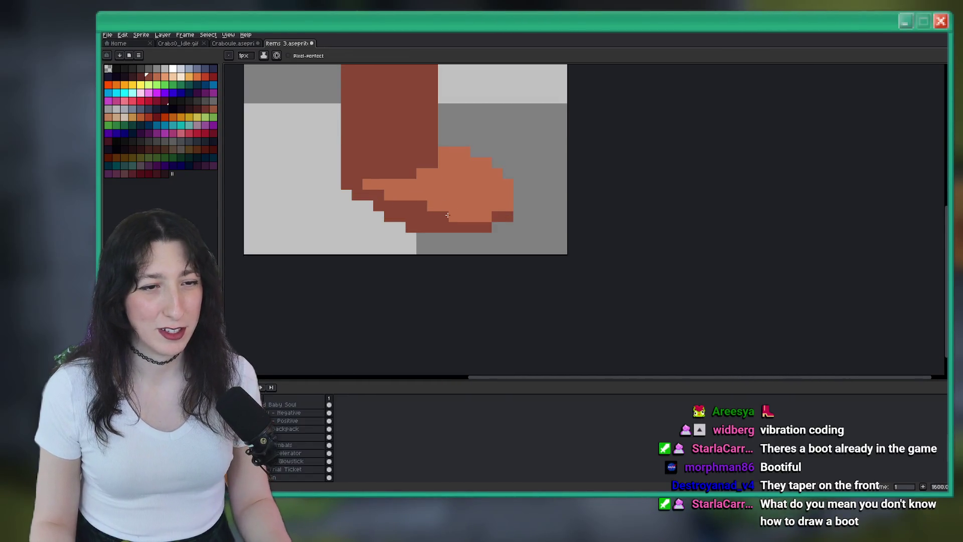
scroll(433, 209, "down", 3)
scroll(441, 200, "up", 7)
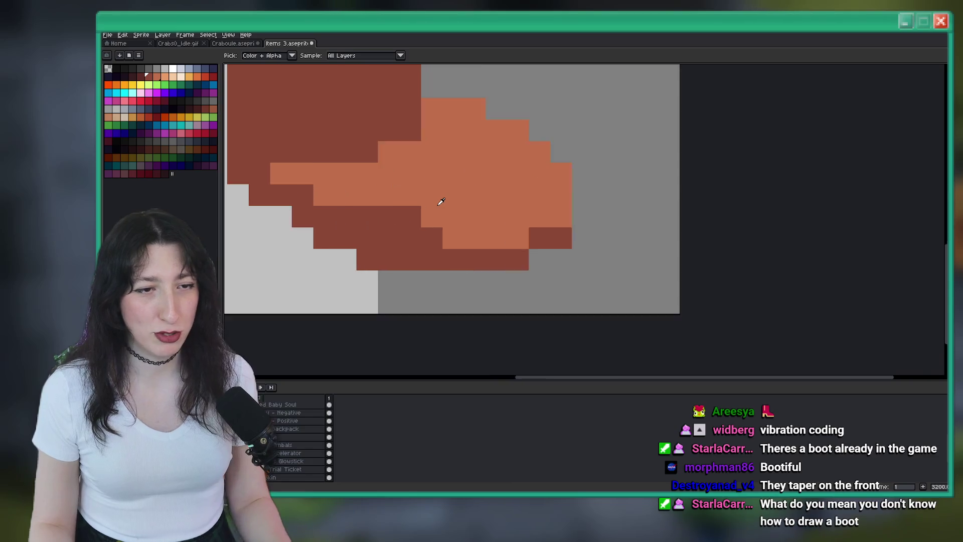
mouse_move(399, 216)
left_mouse_down()
mouse_move(348, 209)
mouse_move(468, 237)
left_mouse_up()
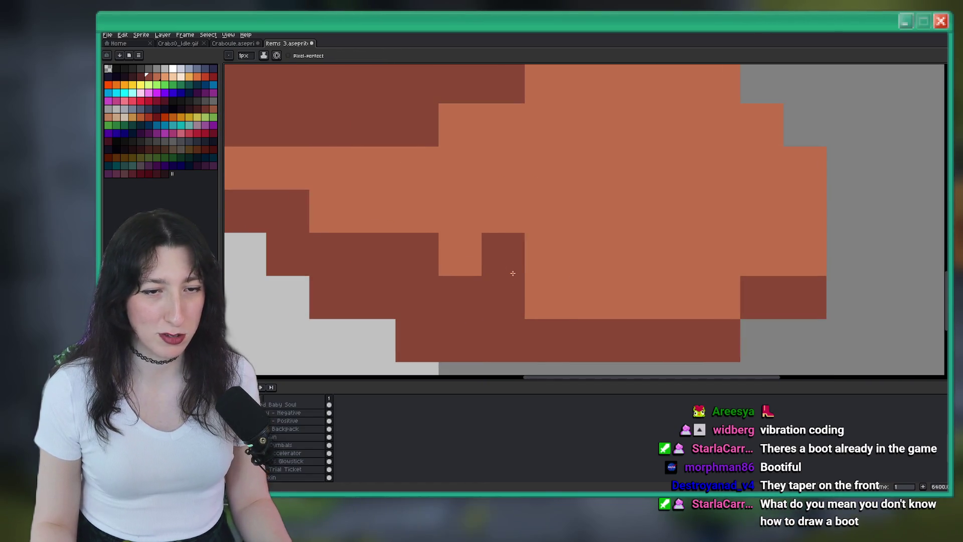
left_click_drag(511, 271, 428, 237)
left_click(427, 237)
Undo the last stray pencil stroke on the boot's toe.
scroll(431, 239, "down", 1)
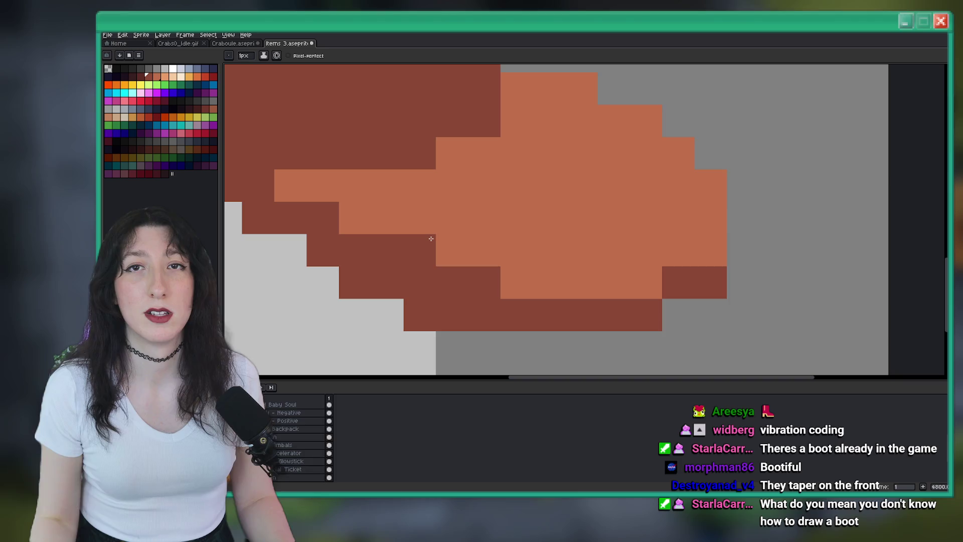
scroll(678, 212, "down", 1)
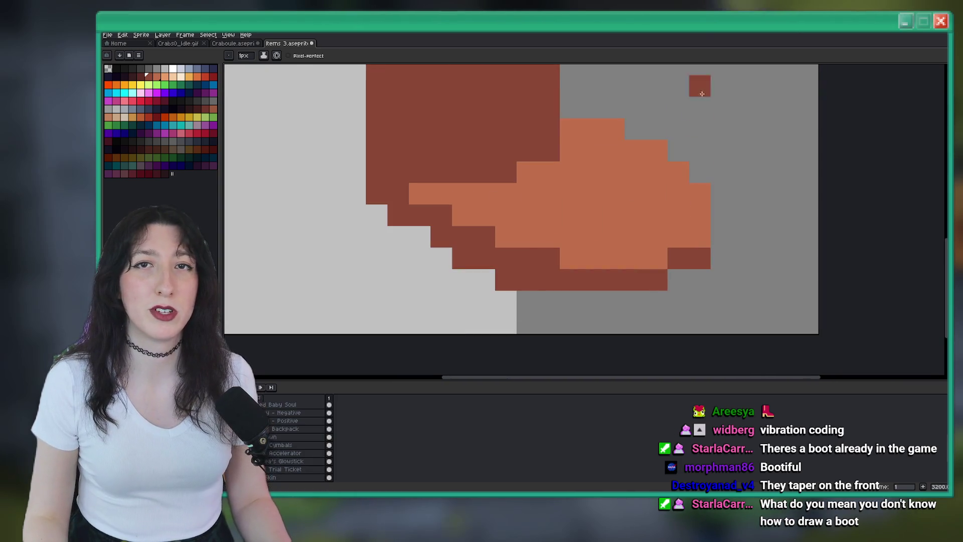
scroll(715, 153, "down", 1)
left_click_drag(739, 111, 698, 129)
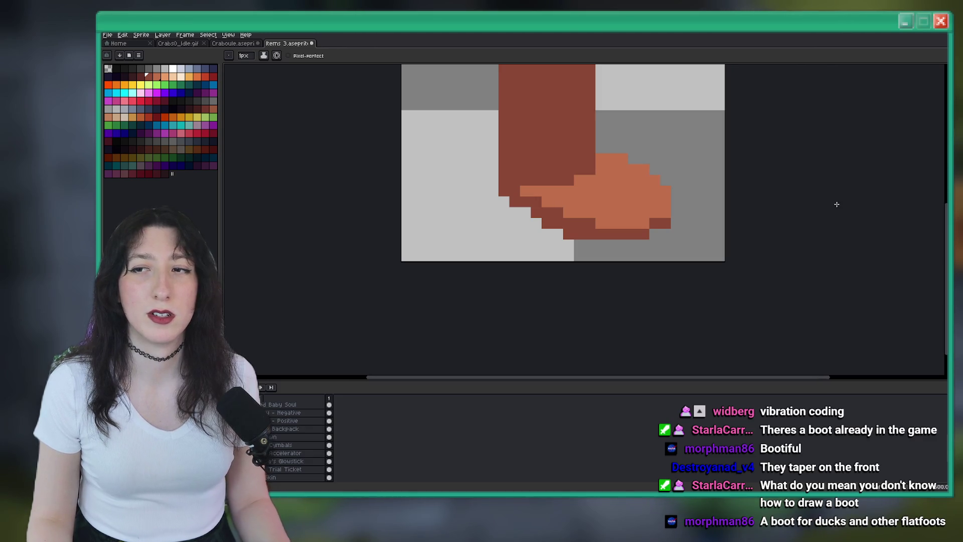
scroll(582, 211, "down", 6)
scroll(532, 266, "up", 6)
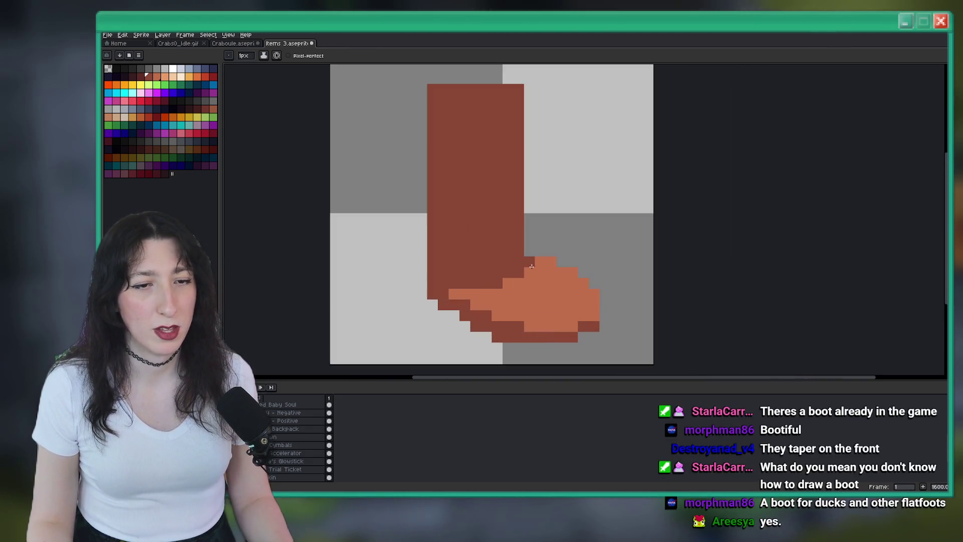
scroll(566, 221, "up", 3)
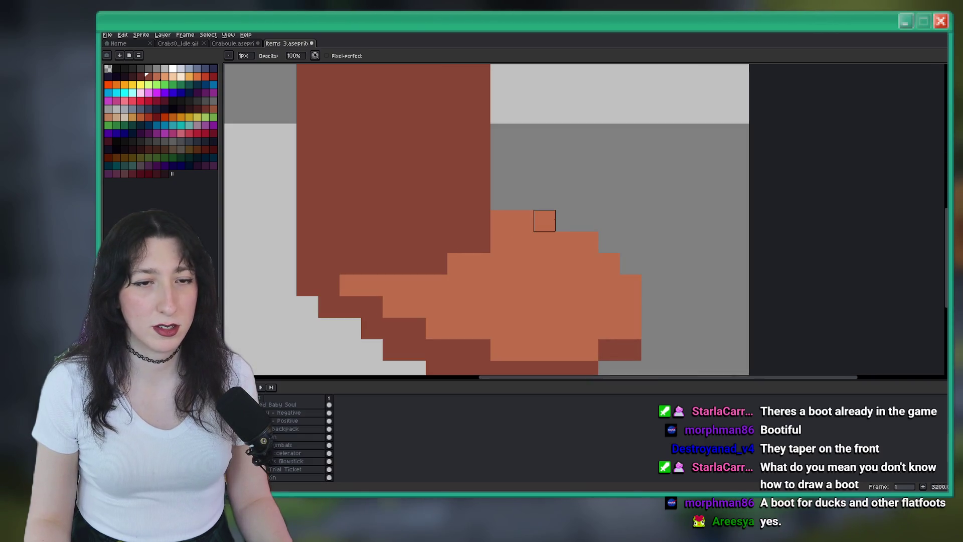
scroll(545, 221, "down", 8)
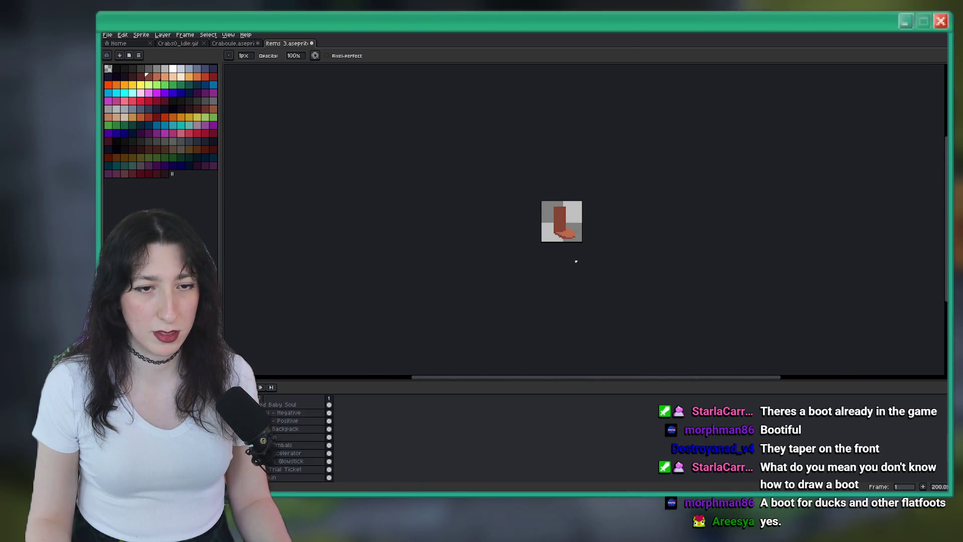
scroll(576, 260, "up", 7)
key("e")
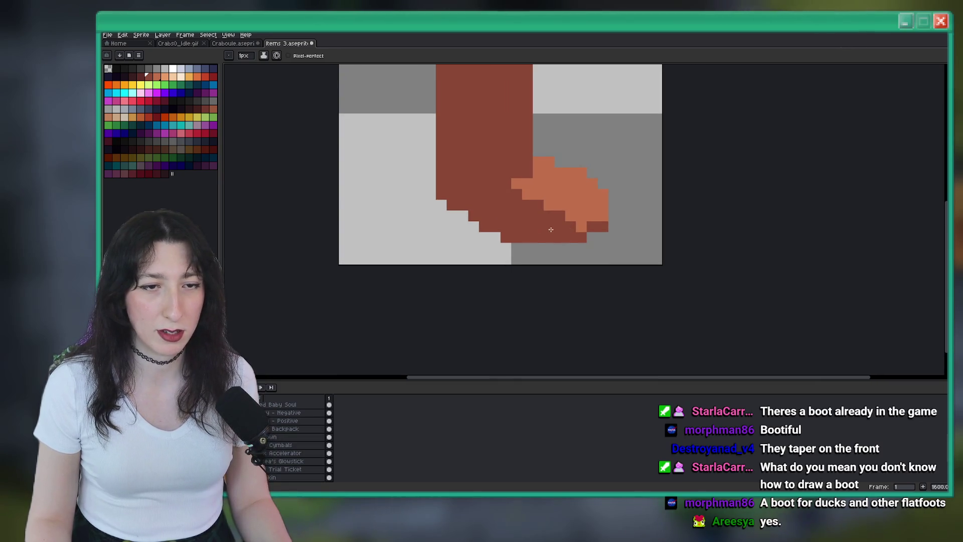
scroll(565, 242, "down", 6)
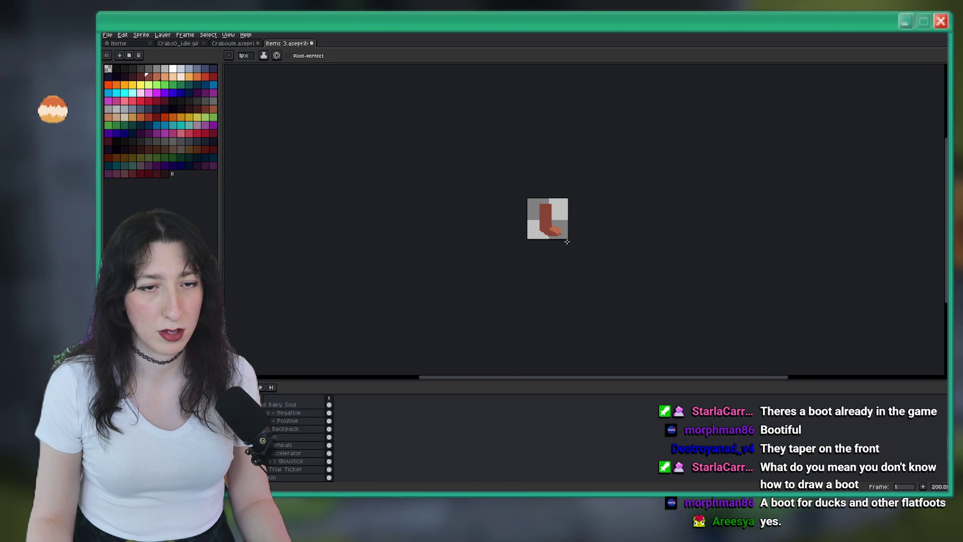
key("ctrl+z")
scroll(519, 243, "up", 7)
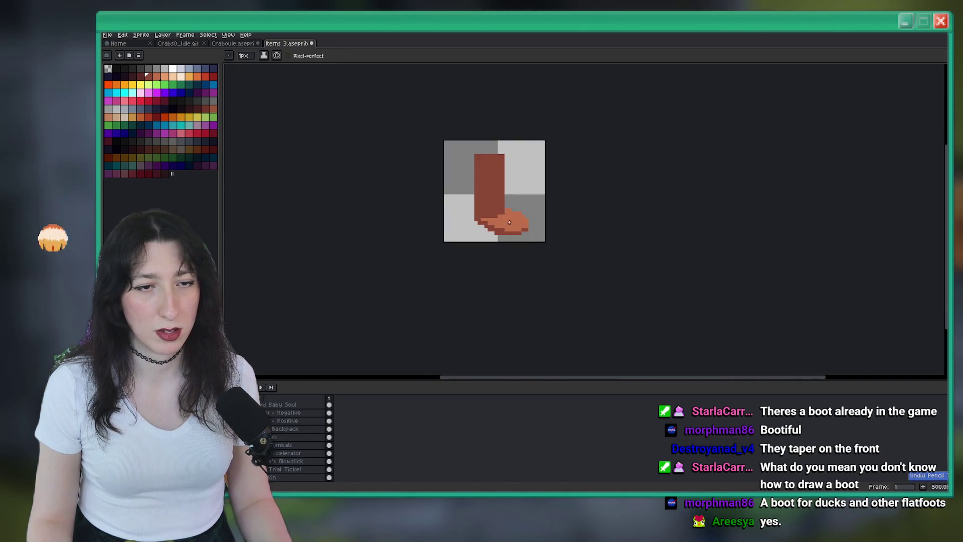
scroll(487, 238, "down", 8)
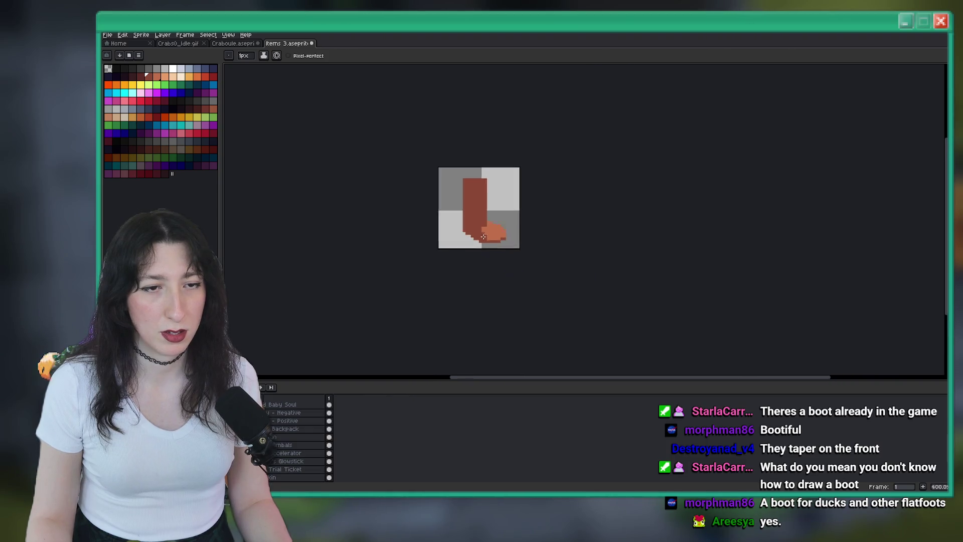
scroll(485, 252, "up", 11)
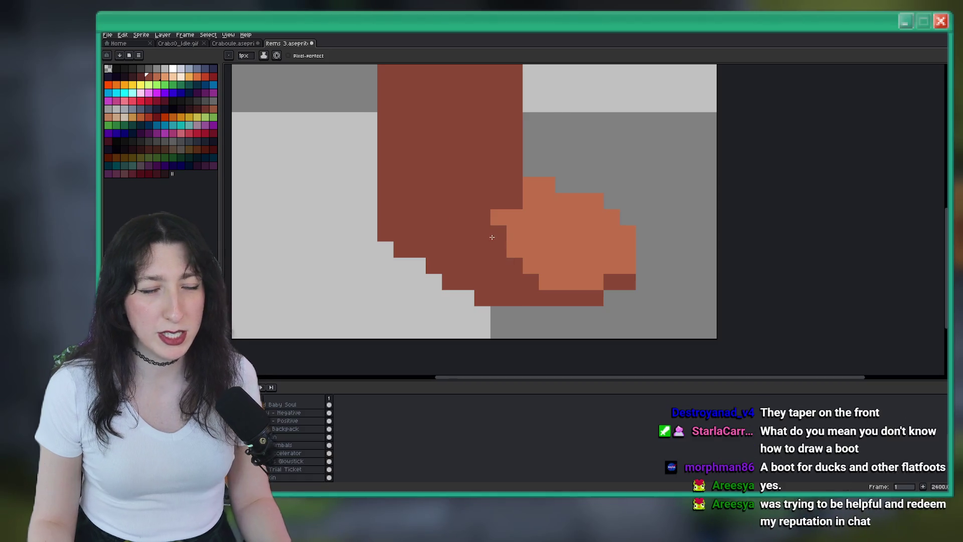
scroll(480, 250, "down", 8)
scroll(480, 249, "down", 1)
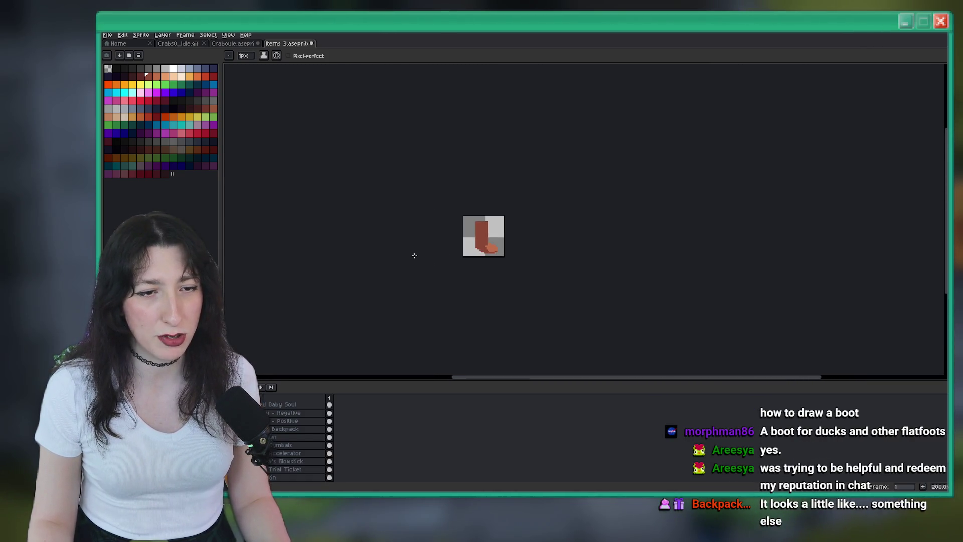
scroll(495, 237, "up", 5)
Pick a darker brown and paint shading pixels on the boot's bottom edge.
key("i")
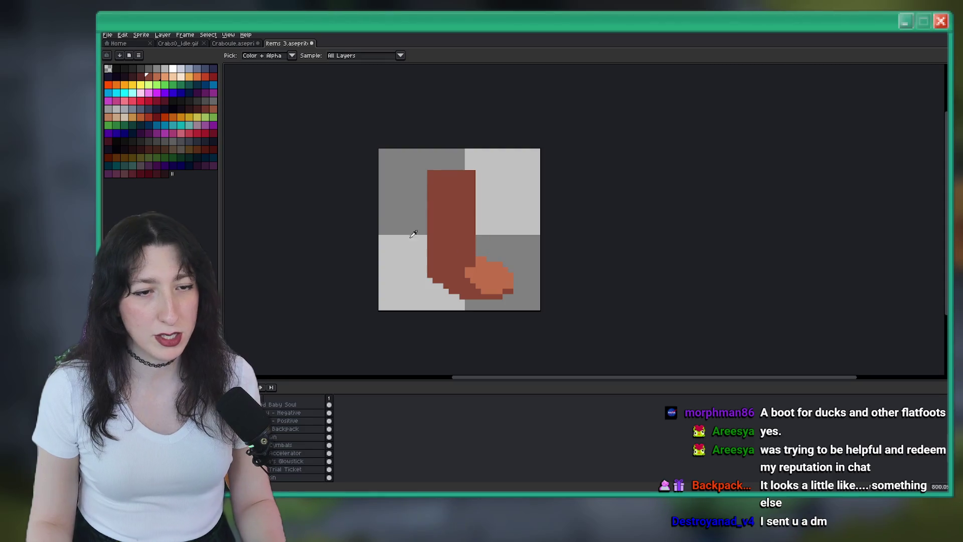
key("b")
key("bracketleft")
scroll(502, 301, "up", 8)
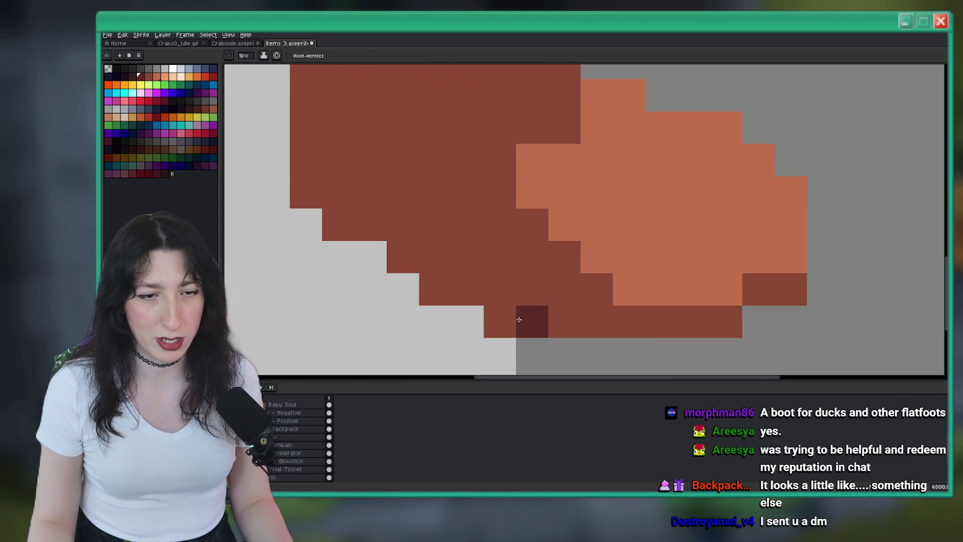
left_click(502, 321)
left_click(430, 292)
Extend the dark shading into a line along the boot's lower-left edge.
left_click(576, 329)
left_click(597, 321)
left_click(409, 281)
left_click_drag(409, 281, 316, 228)
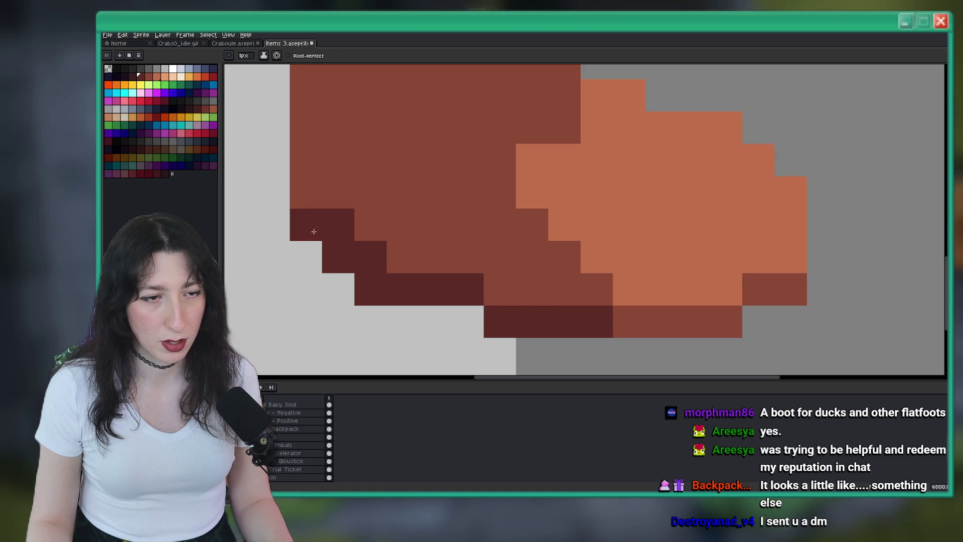
scroll(358, 271, "down", 6)
scroll(548, 299, "up", 6)
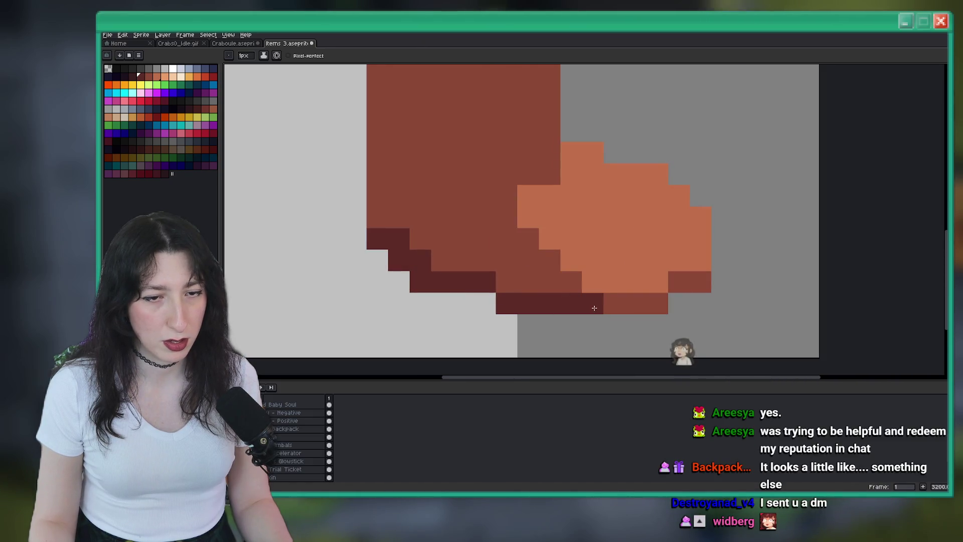
scroll(549, 299, "down", 5)
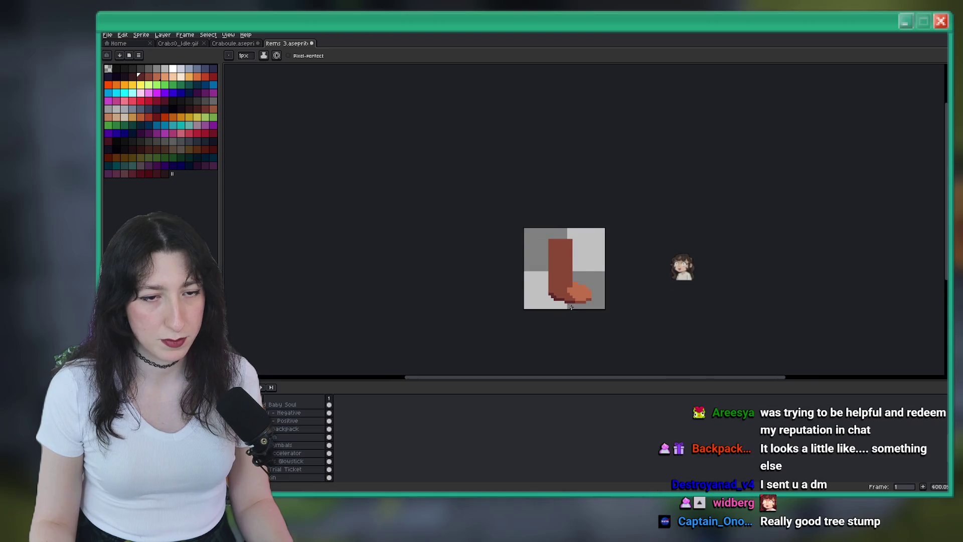
scroll(557, 298, "up", 3)
scroll(550, 297, "down", 4)
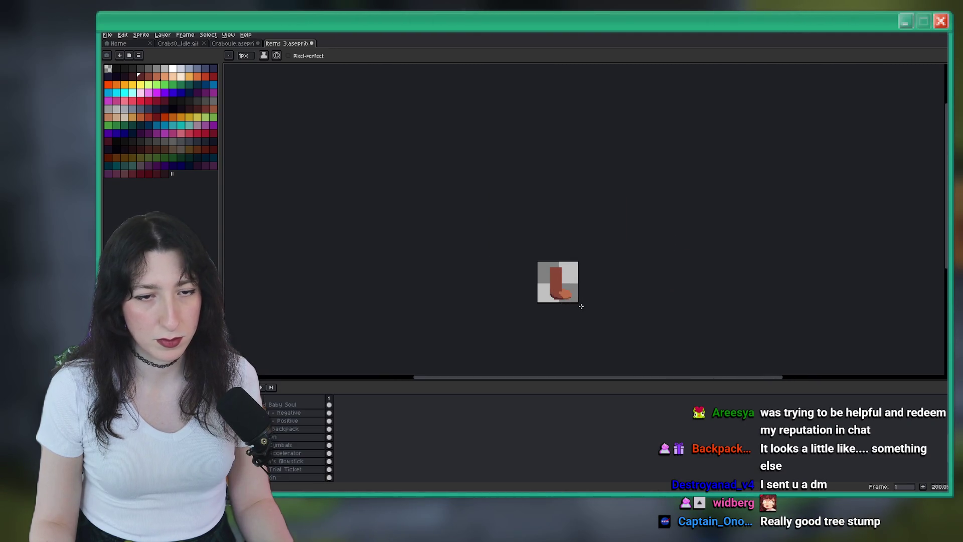
scroll(509, 277, "up", 8)
Sample the boot's main brown and bucket-fill the dark shading back to it.
key("i")
left_click(509, 278)
key("g")
left_click(507, 304)
scroll(525, 304, "down", 6)
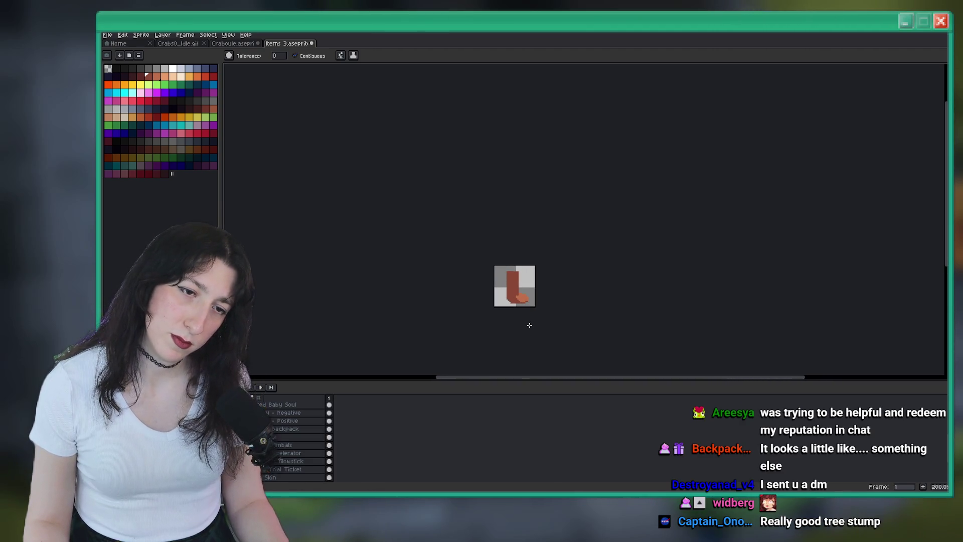
scroll(529, 325, "up", 6)
Return to the Pencil and search Windows for 'd', showing Discord.
key("b")
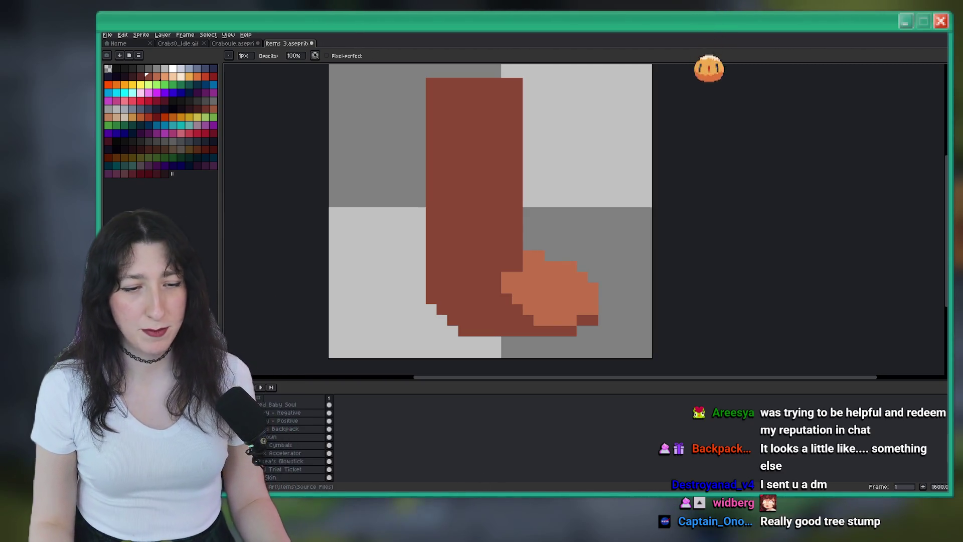
key("super")
type("d")
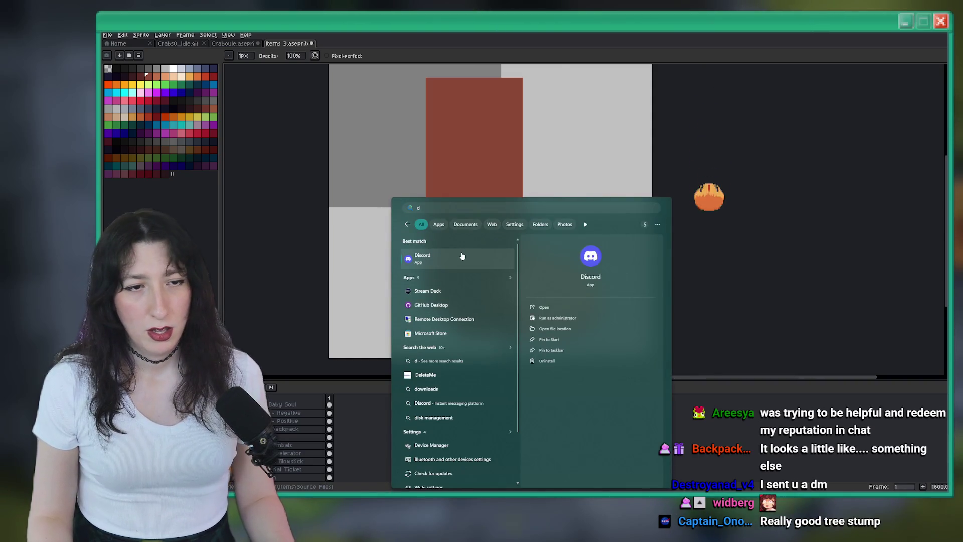
Dismiss the Windows search panel showing Discord.
left_click(722, 72)
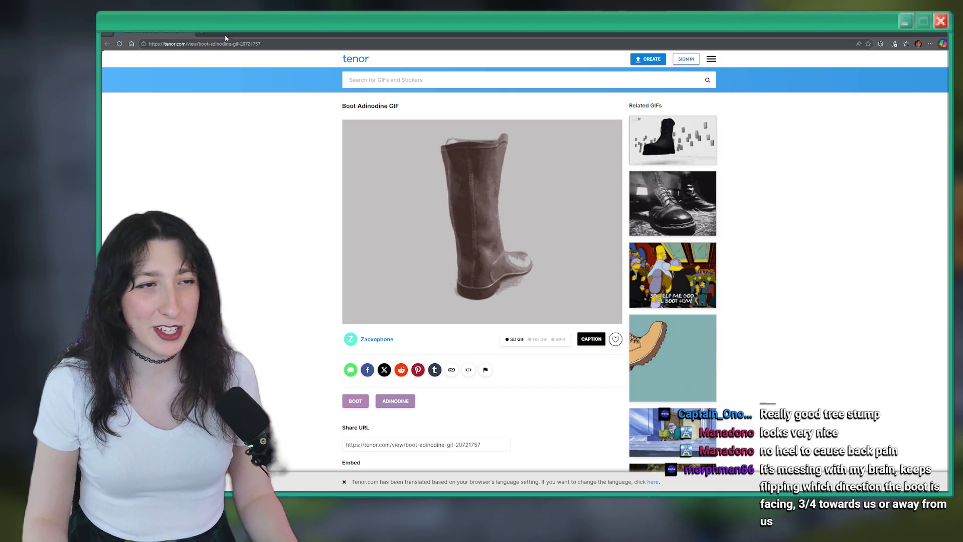
key("alt+Tab")
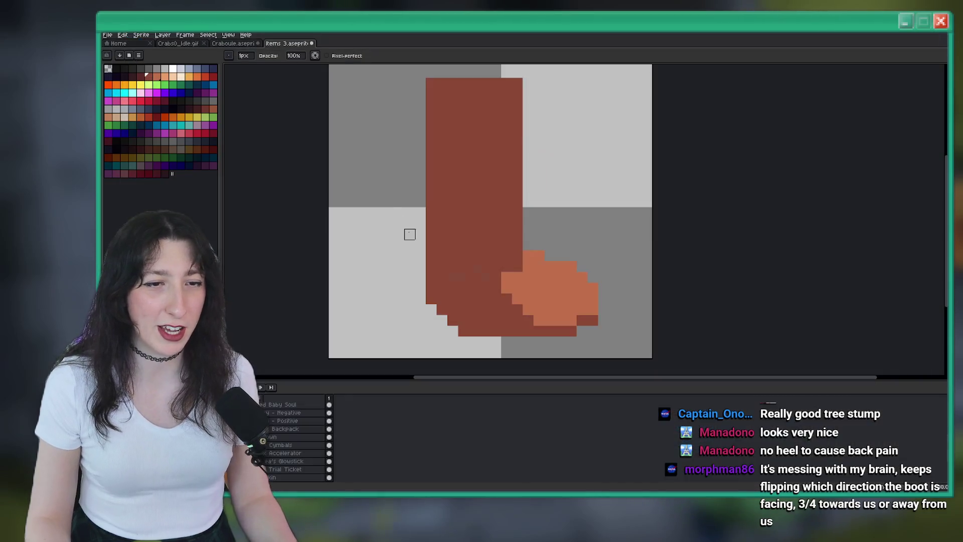
scroll(467, 260, "up", 2)
key("b")
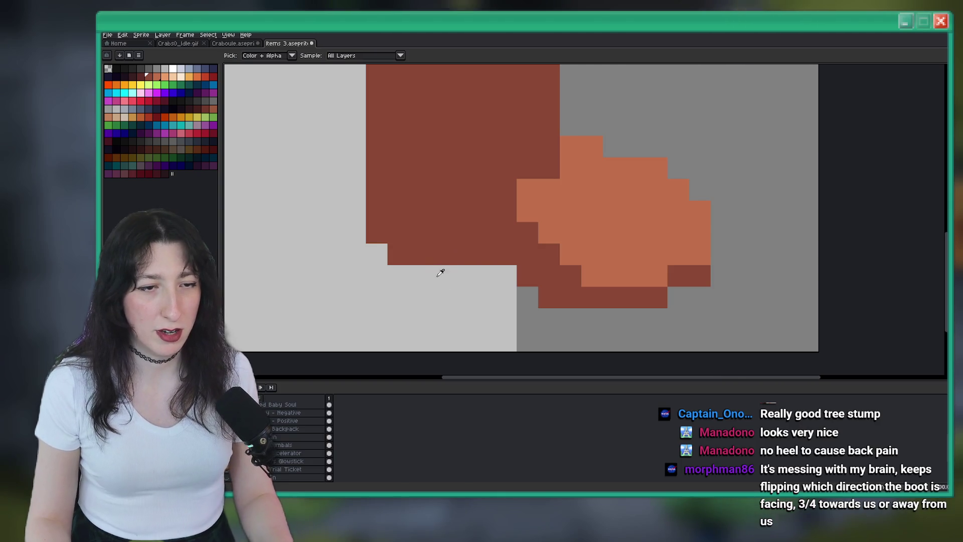
left_click_drag(441, 269, 382, 273)
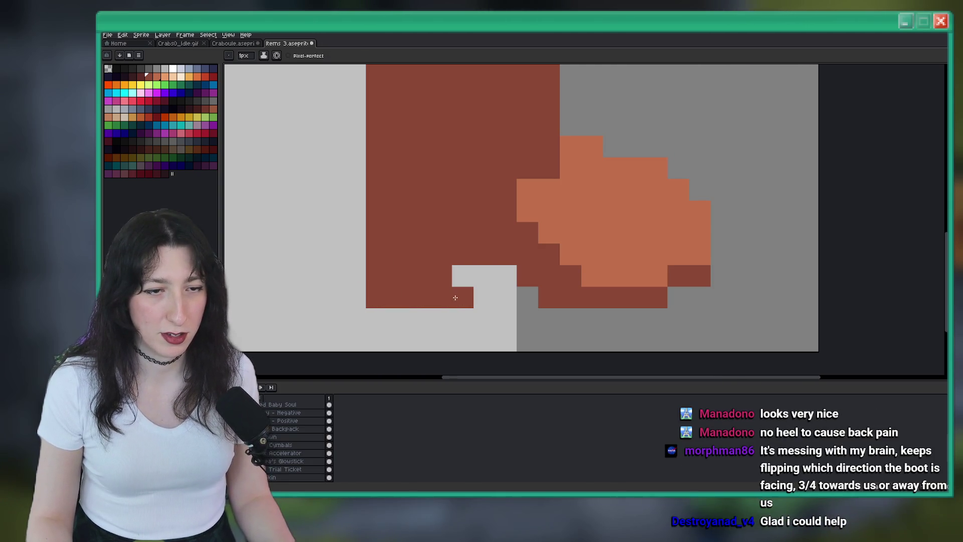
scroll(482, 309, "down", 5)
scroll(499, 314, "up", 5)
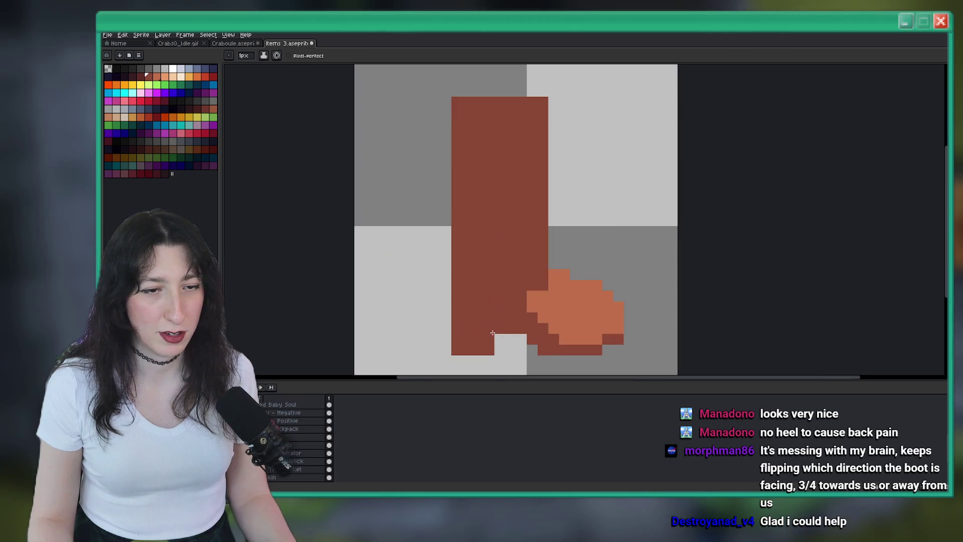
scroll(482, 291, "down", 3)
scroll(464, 263, "up", 3)
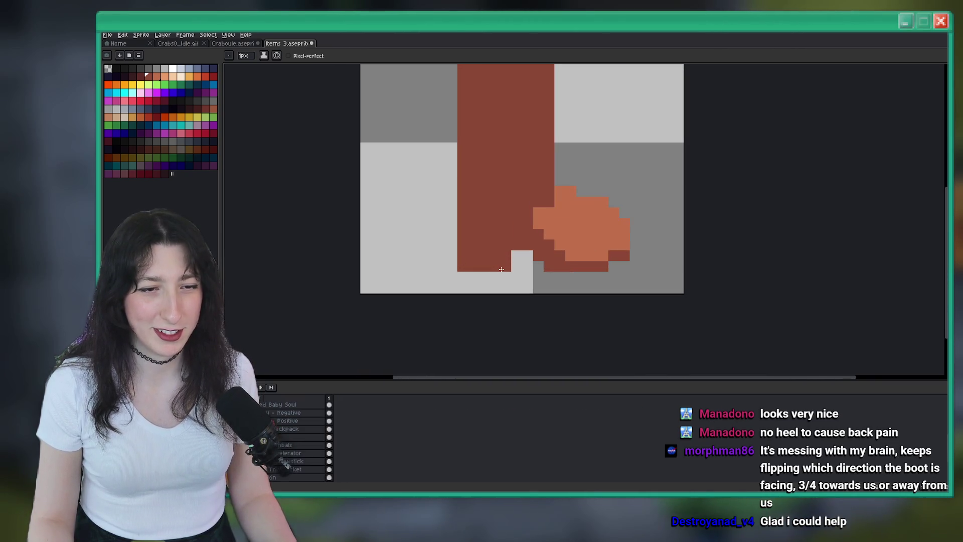
scroll(495, 266, "down", 3)
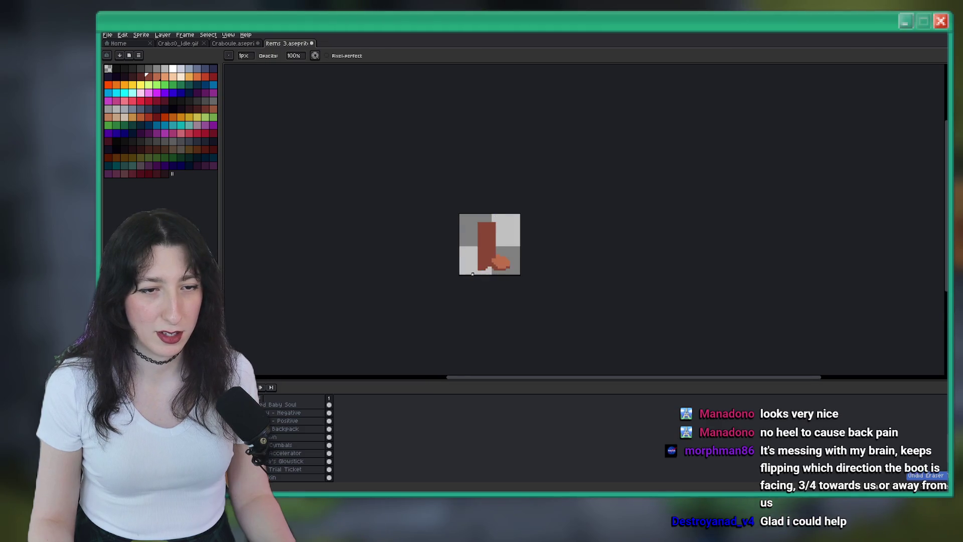
scroll(492, 251, "up", 3)
scroll(546, 259, "down", 1)
scroll(545, 259, "down", 1)
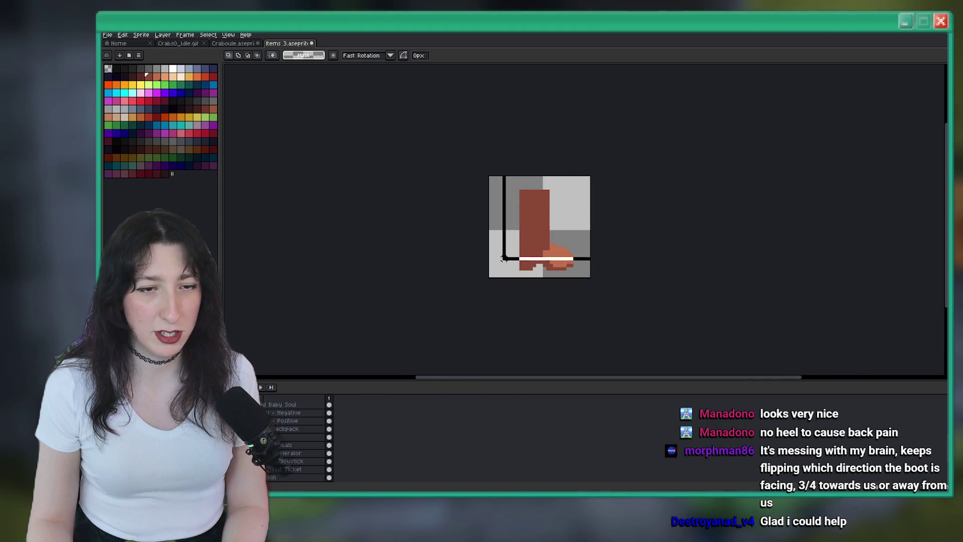
Sample the boot brown with the eyedropper and return to the Pencil.
scroll(447, 226, "down", 3)
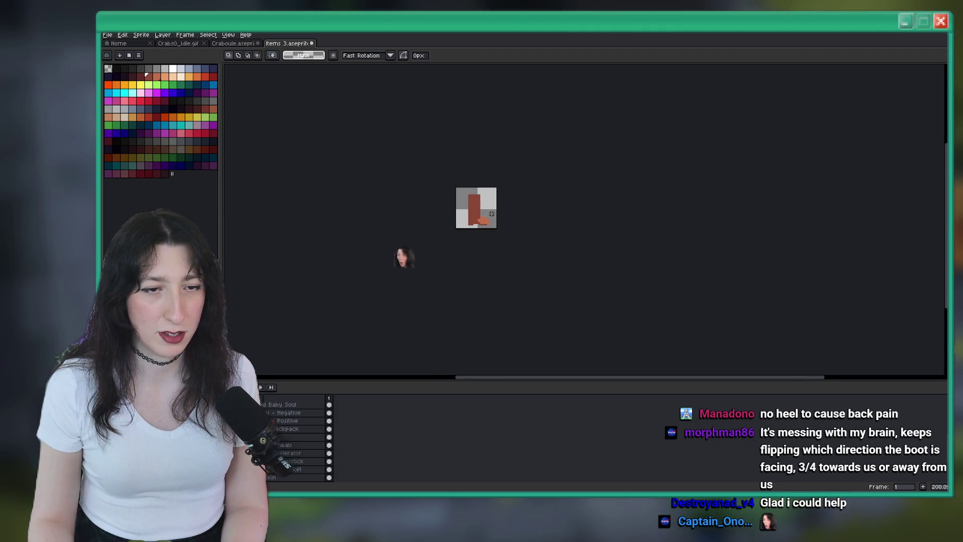
scroll(359, 301, "up", 3)
scroll(476, 219, "up", 4)
key("i")
key("ctrl+z")
scroll(495, 200, "down", 3)
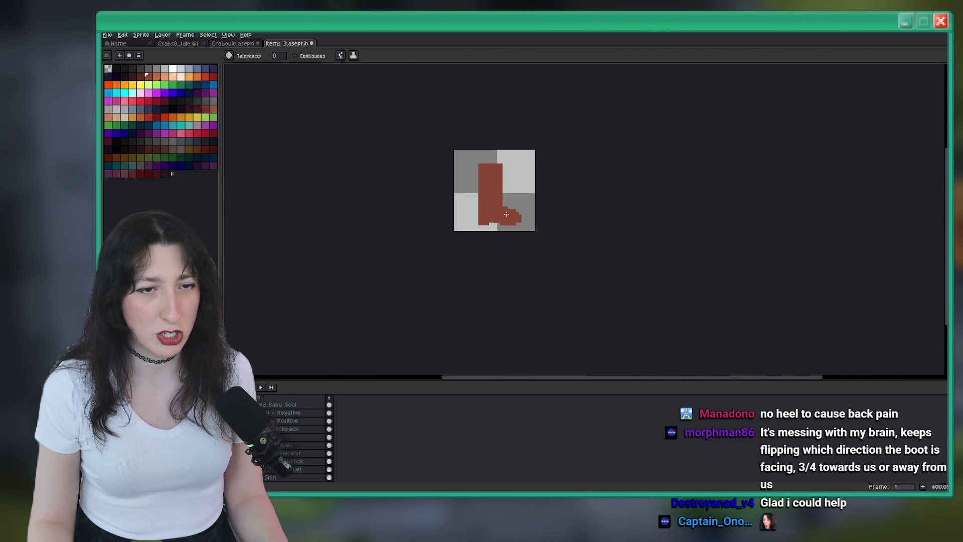
scroll(516, 235, "up", 3)
scroll(515, 236, "down", 5)
scroll(462, 208, "up", 8)
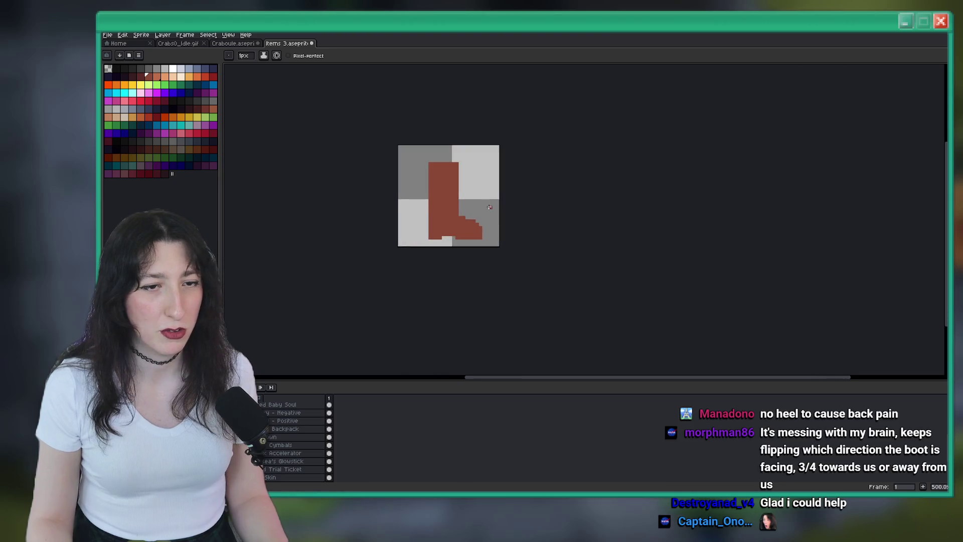
key("i")
scroll(442, 196, "down", 3)
key("b")
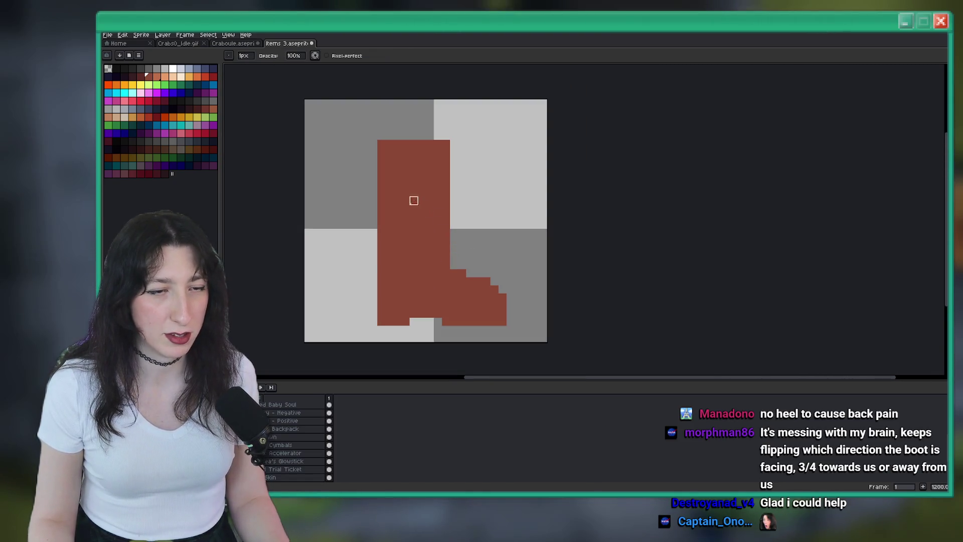
Widen the cuff's top with brown pixels, undoing one stray pixel above the boot.
left_click(374, 145)
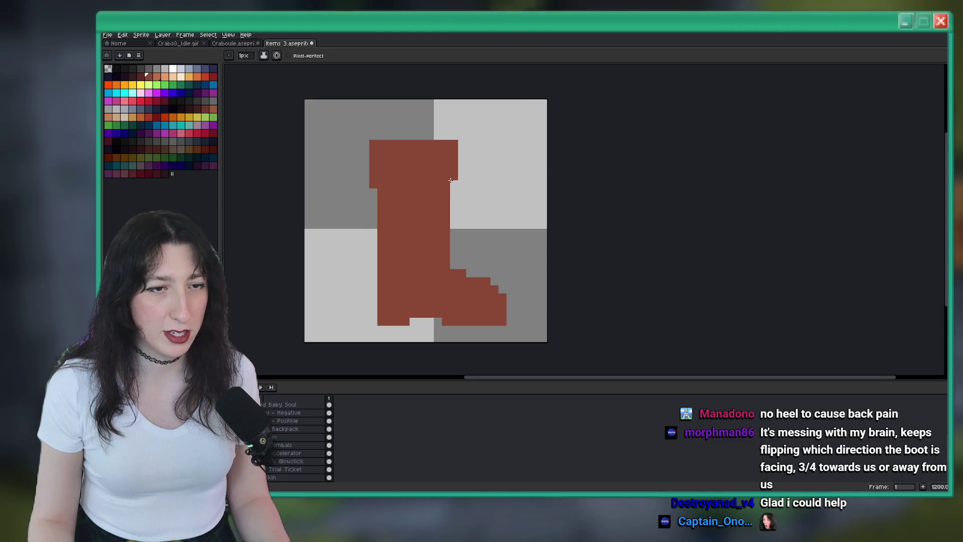
key("ctrl+z")
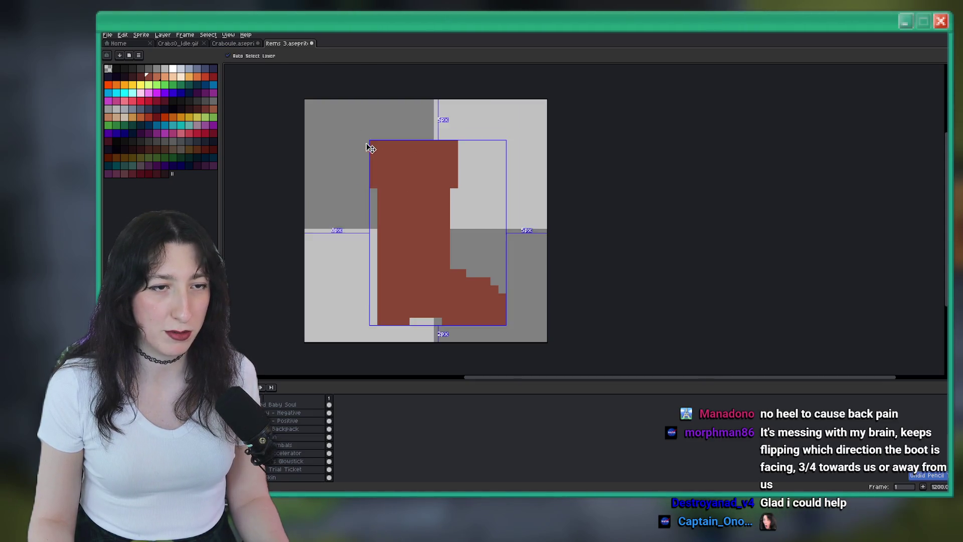
left_click(462, 144)
scroll(460, 150, "down", 5)
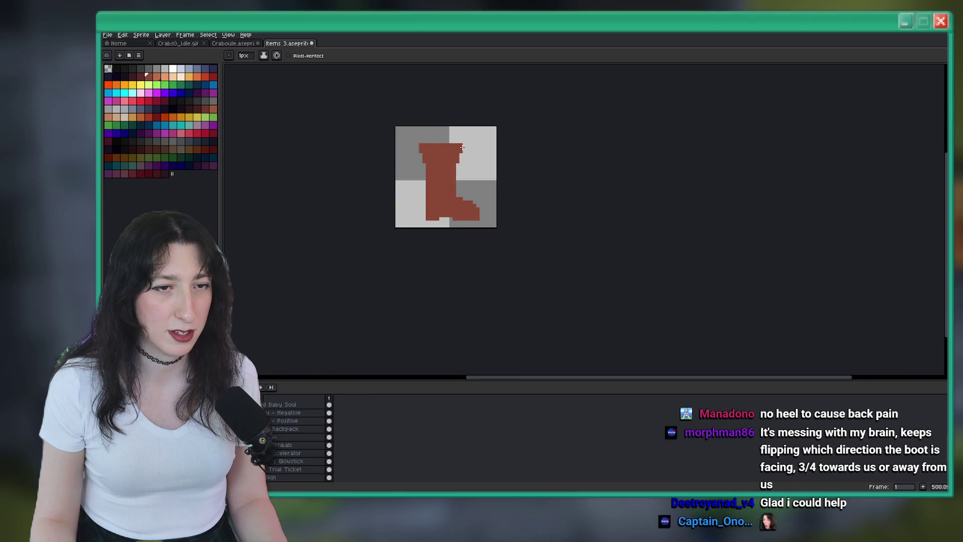
scroll(444, 189, "up", 4)
Pick a lighter orange from the palette for the cuff rim.
scroll(444, 189, "up", 3)
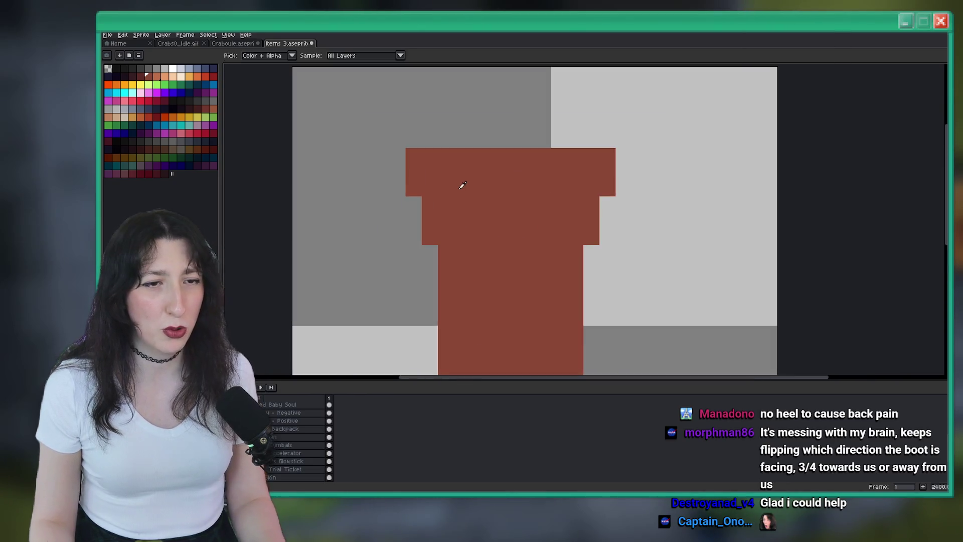
key("i")
mouse_move(458, 187)
left_mouse_down()
mouse_move(334, 106)
mouse_move(408, 214)
left_mouse_up()
left_click(157, 77)
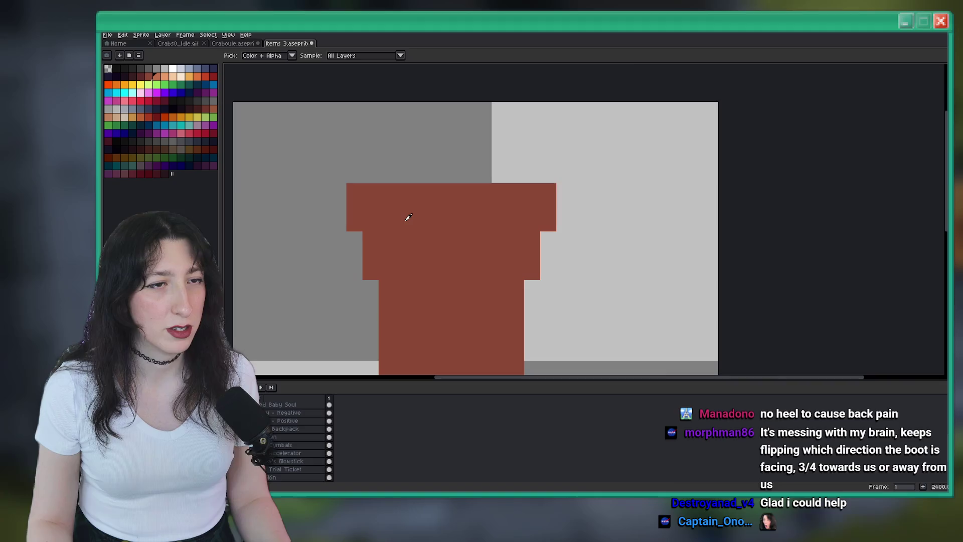
key("b")
Draw the stepped lighter-orange rim along the cuff's top rows around a brown inner row.
mouse_move(358, 190)
left_mouse_down()
mouse_move(548, 198)
mouse_move(388, 208)
mouse_move(522, 189)
left_mouse_up()
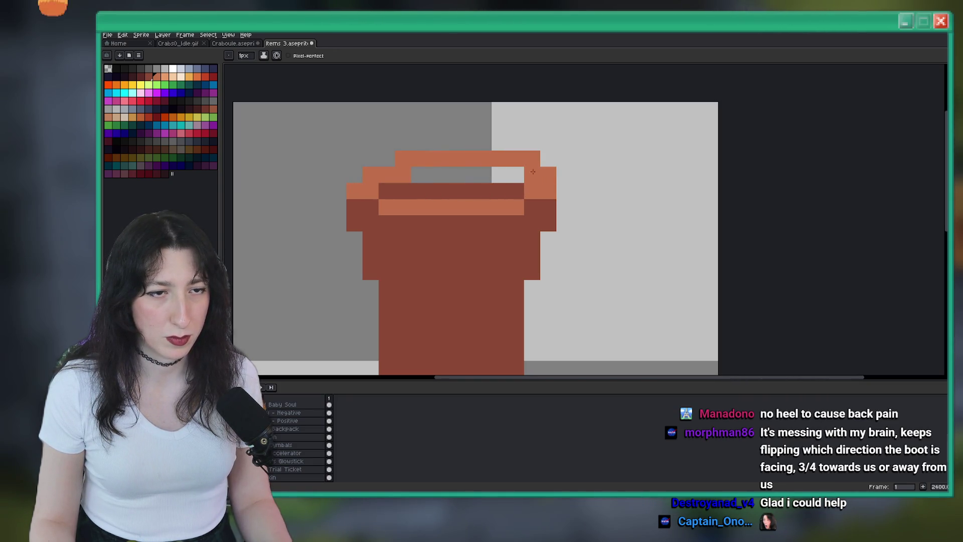
left_click(522, 171)
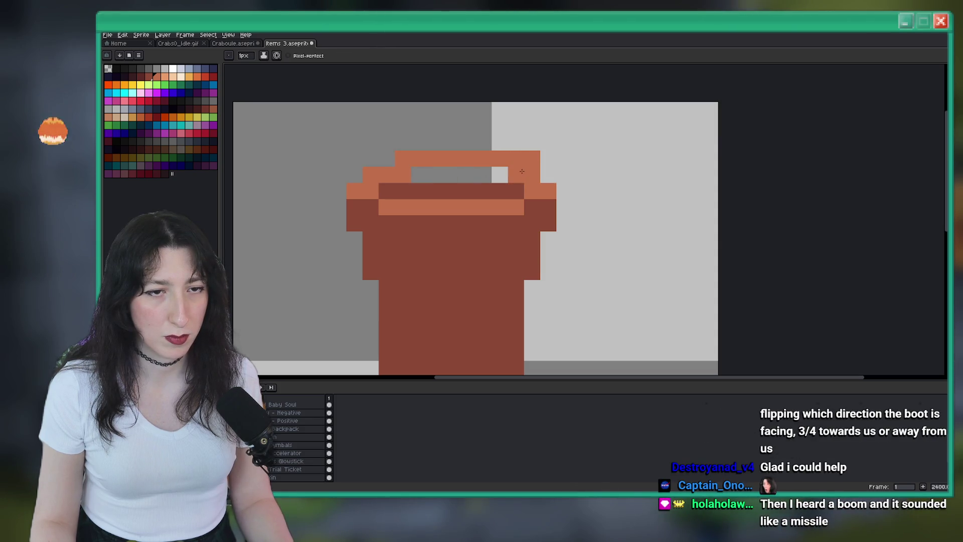
right_click(532, 158)
mouse_move(517, 175)
left_mouse_down()
mouse_move(432, 174)
mouse_move(423, 186)
mouse_move(522, 173)
left_mouse_up()
left_click(402, 191, "alt")
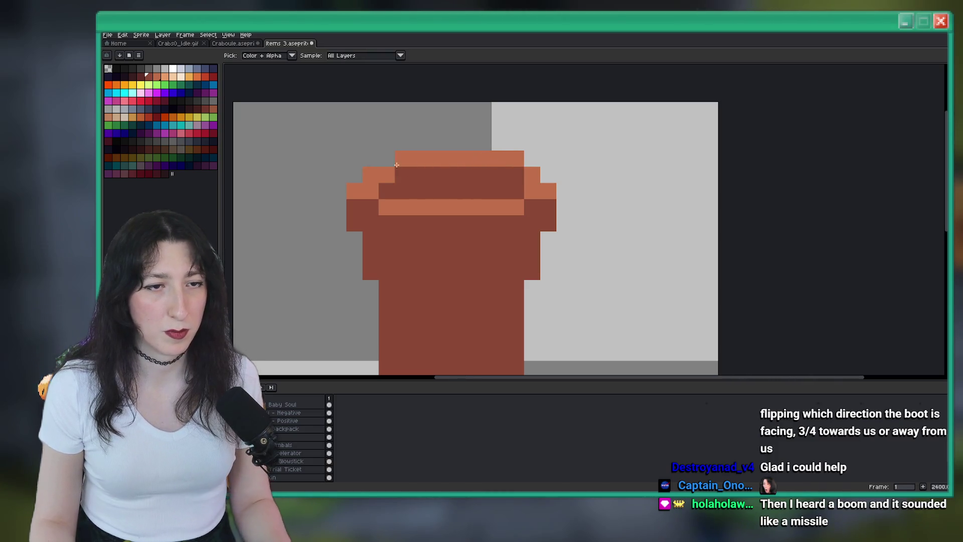
left_click(389, 170)
scroll(390, 173, "down", 2)
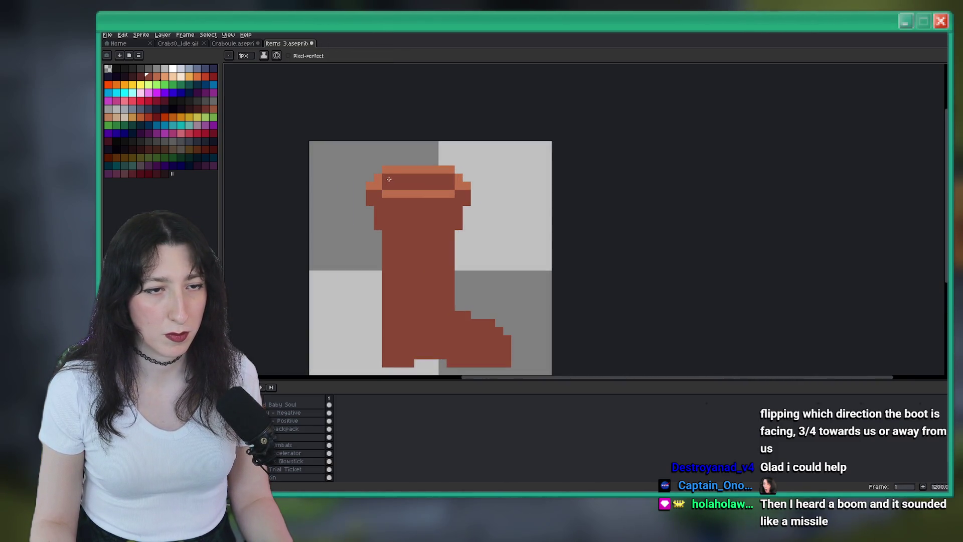
scroll(451, 179, "down", 5)
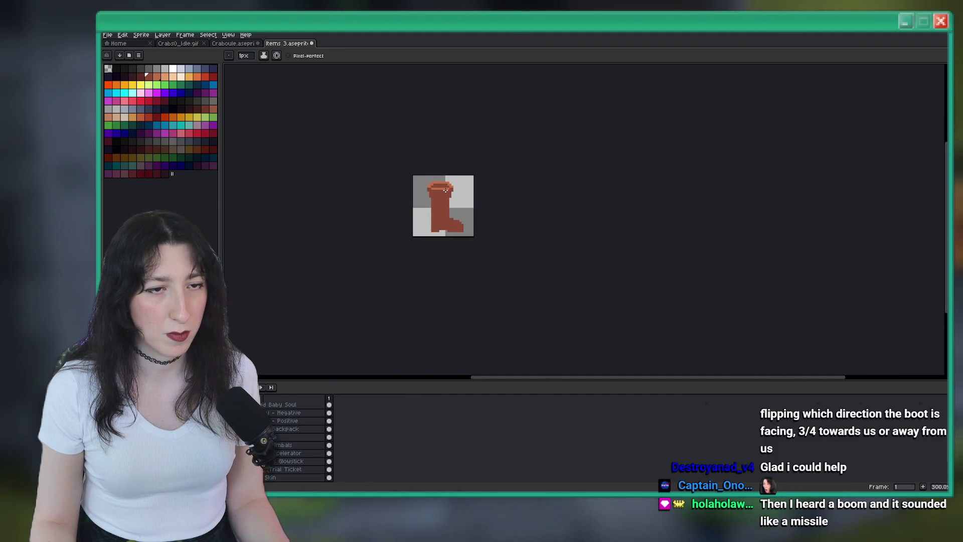
scroll(451, 193, "up", 6)
scroll(452, 194, "down", 1)
Bucket-fill the inside of the cuff opening with a darker brown swatch.
scroll(451, 193, "up", 1)
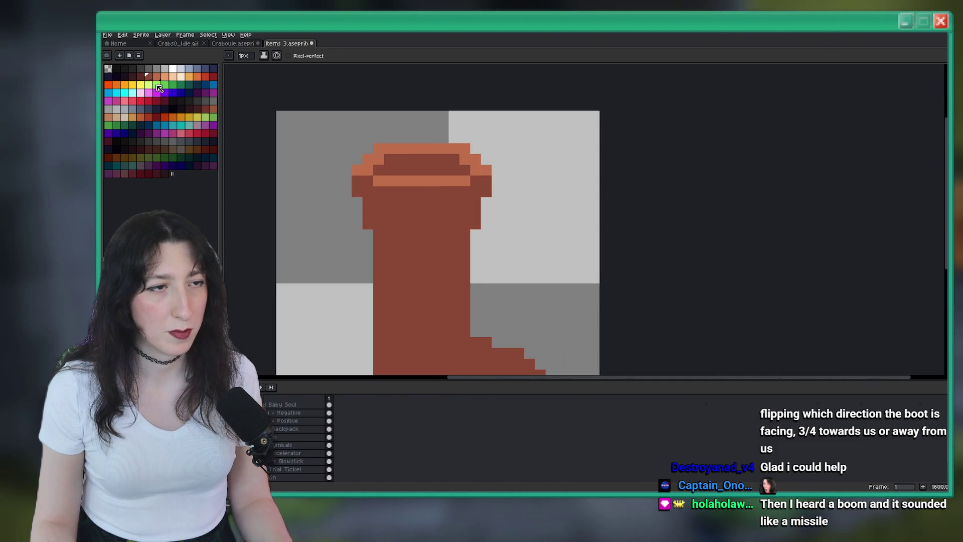
left_click(141, 76)
key("g")
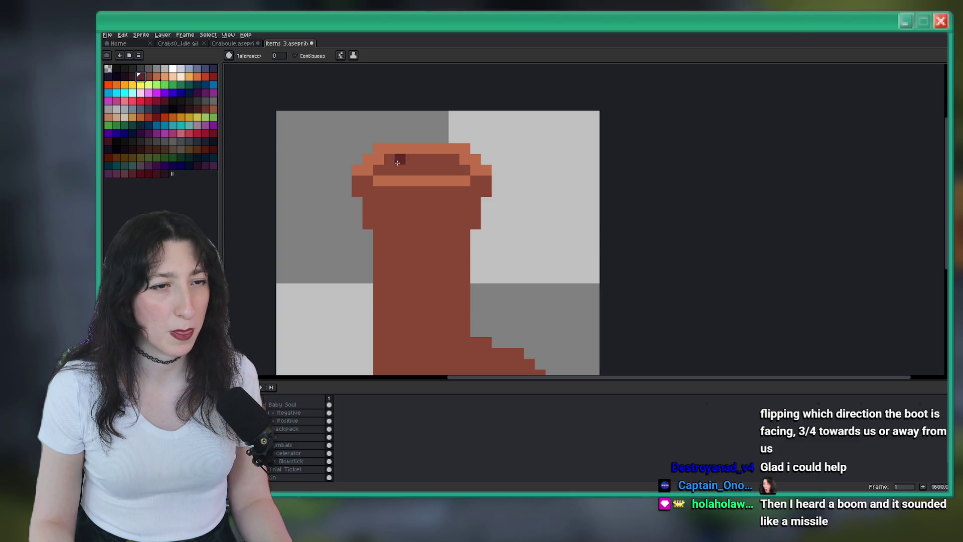
left_click(402, 158)
scroll(425, 172, "down", 7)
scroll(425, 173, "up", 3)
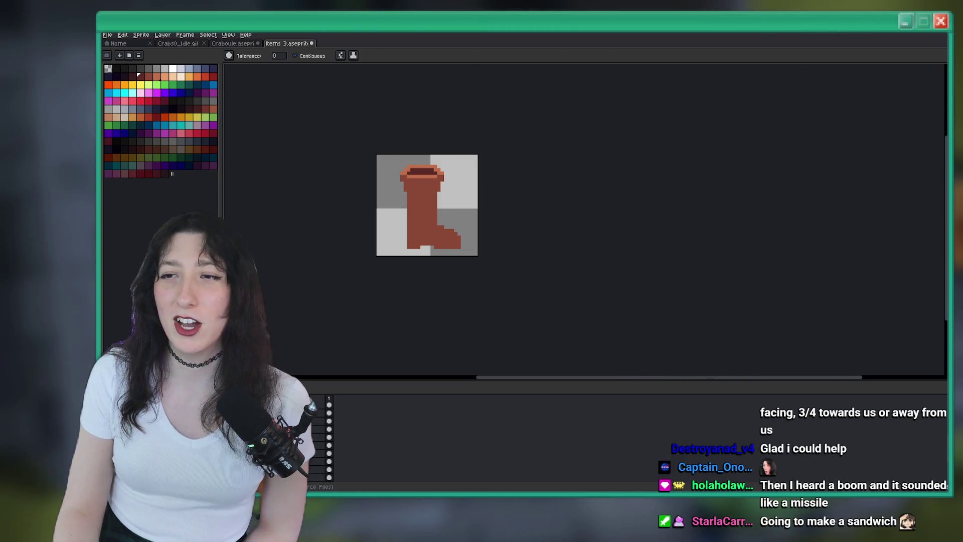
Maximize the browser, play the Villain's Casino jazz mix, and return to Aseprite.
key("super+Up")
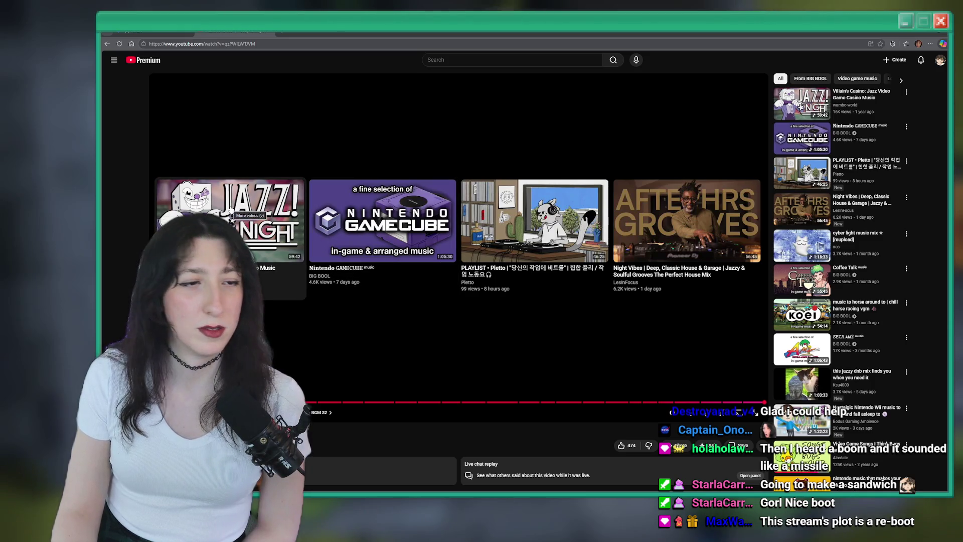
left_click(229, 210)
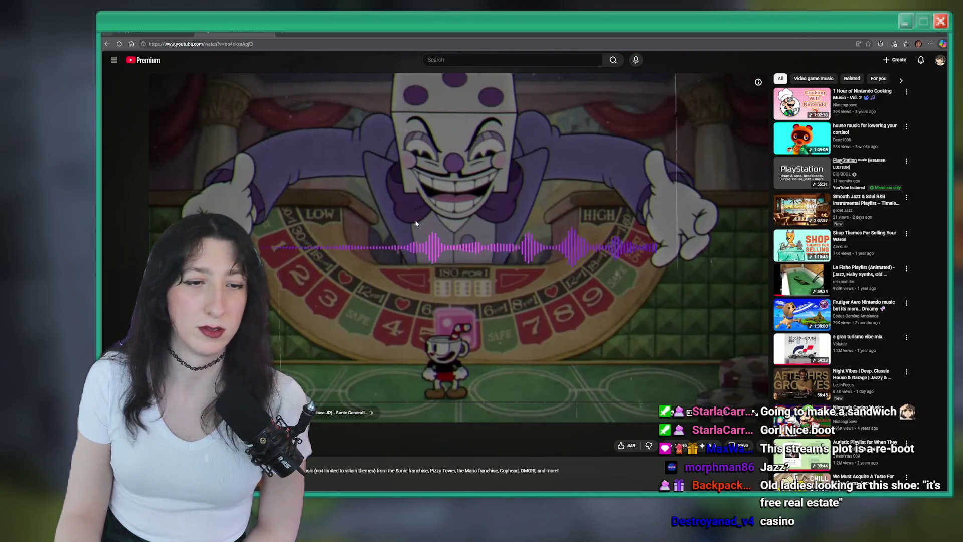
key("alt+Tab")
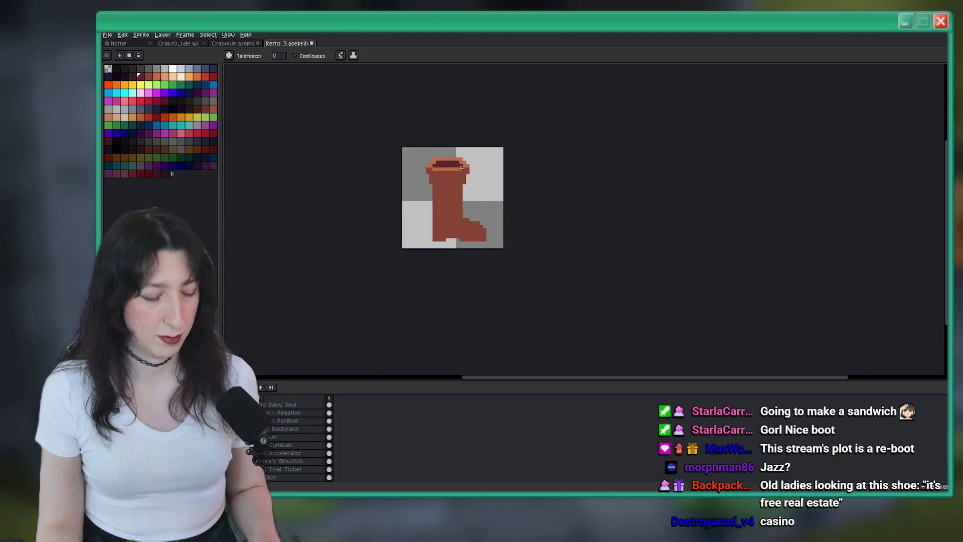
Paint a dark shadow row under the boot's cuff.
key("i")
scroll(454, 198, "up", 3)
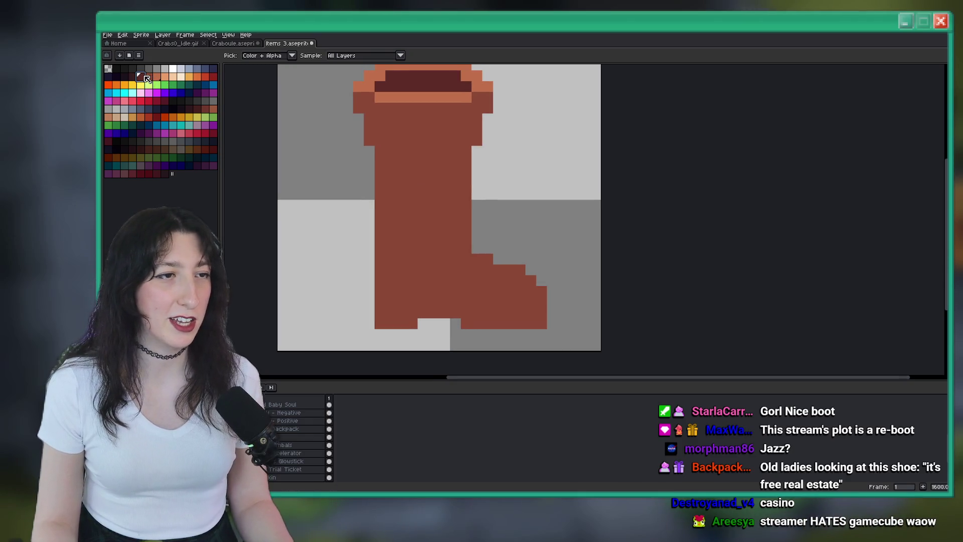
key("b")
scroll(409, 186, "up", 2)
mouse_move(379, 209)
left_mouse_down()
mouse_move(534, 204)
mouse_move(530, 232)
mouse_move(416, 233)
left_mouse_up()
scroll(416, 233, "down", 5)
scroll(394, 211, "up", 6)
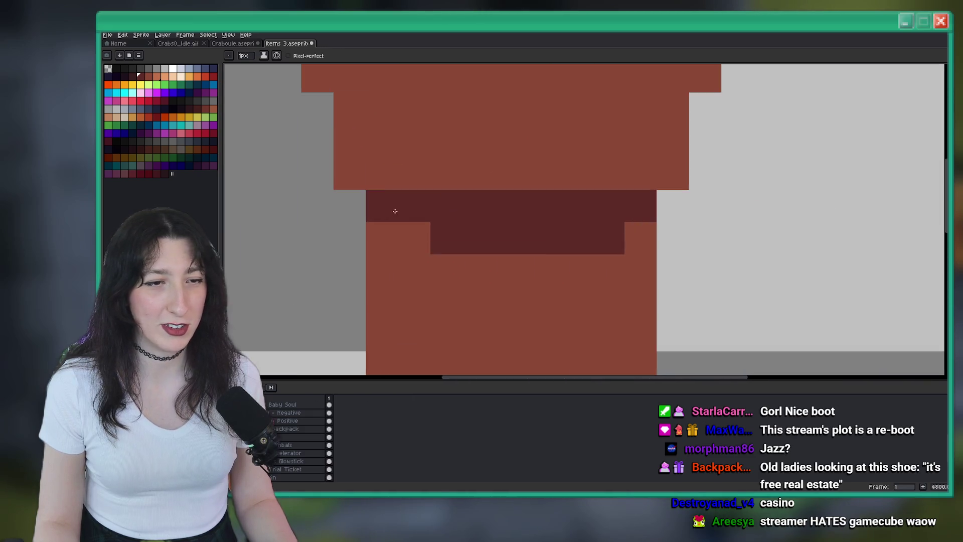
scroll(622, 178, "down", 10)
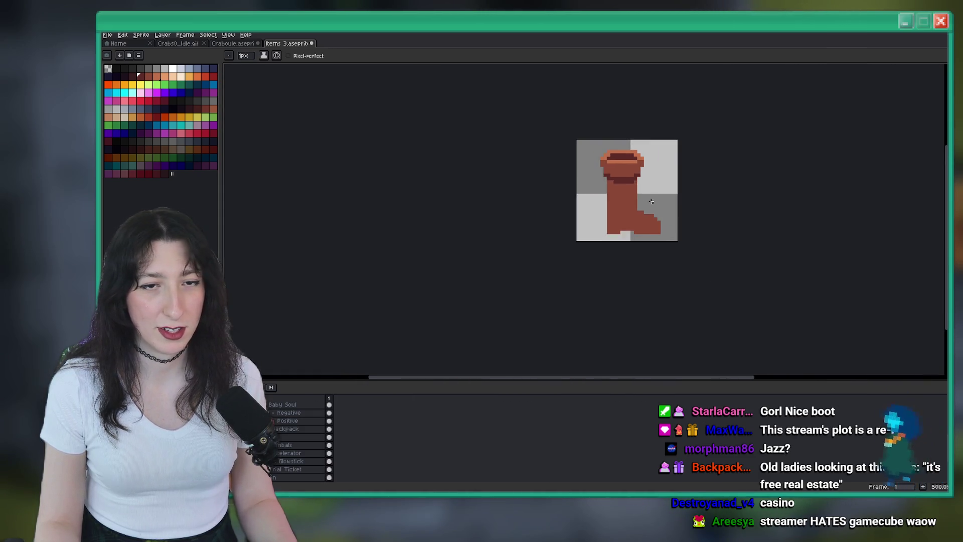
Draw an orange-brown highlight along the toe with a few pixels above it.
key("g")
scroll(610, 194, "down", 1)
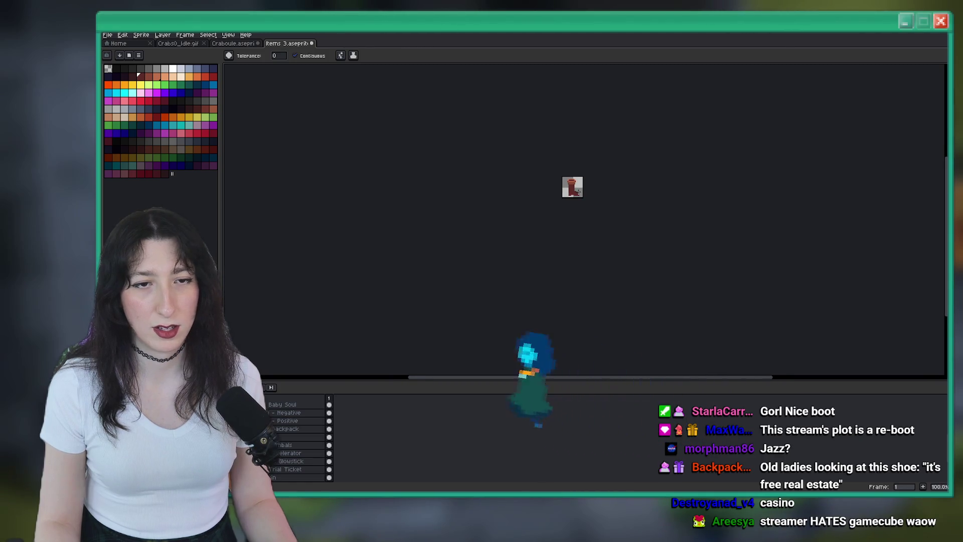
scroll(553, 162, "up", 8)
scroll(553, 151, "up", 1)
key("i")
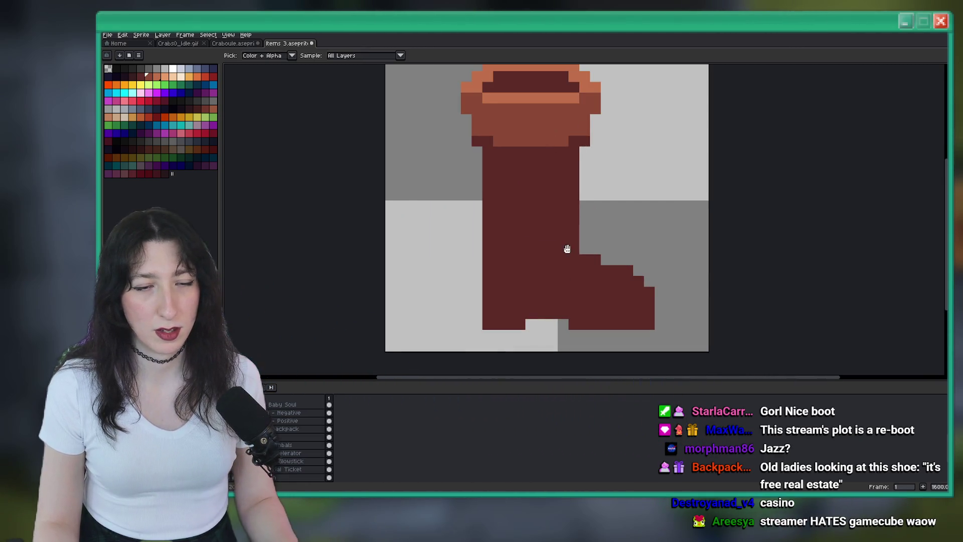
key("b")
scroll(567, 249, "up", 1)
left_click_drag(592, 254, 672, 293)
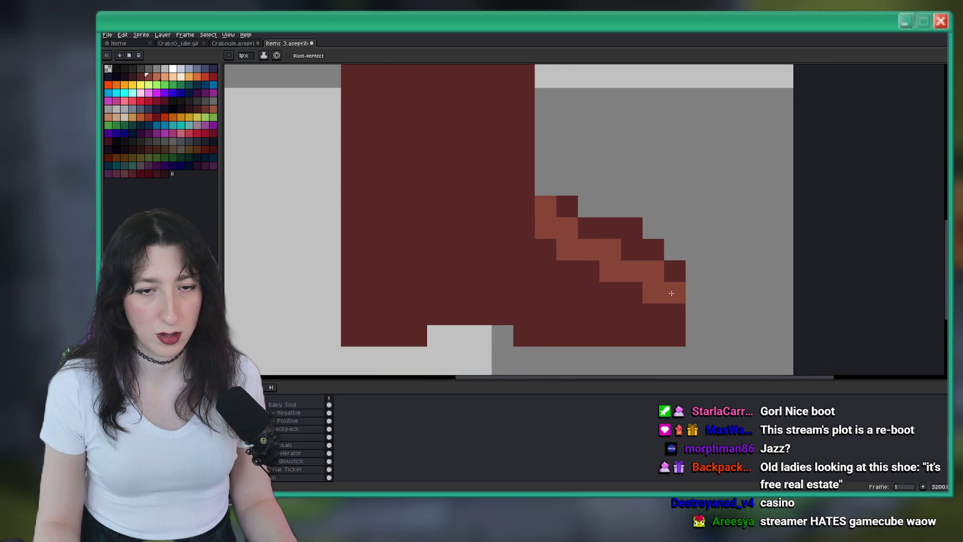
left_click_drag(633, 228, 591, 227)
left_click(567, 207)
Repaint the stray orange toe pixels back to dark brown.
scroll(570, 211, "down", 7)
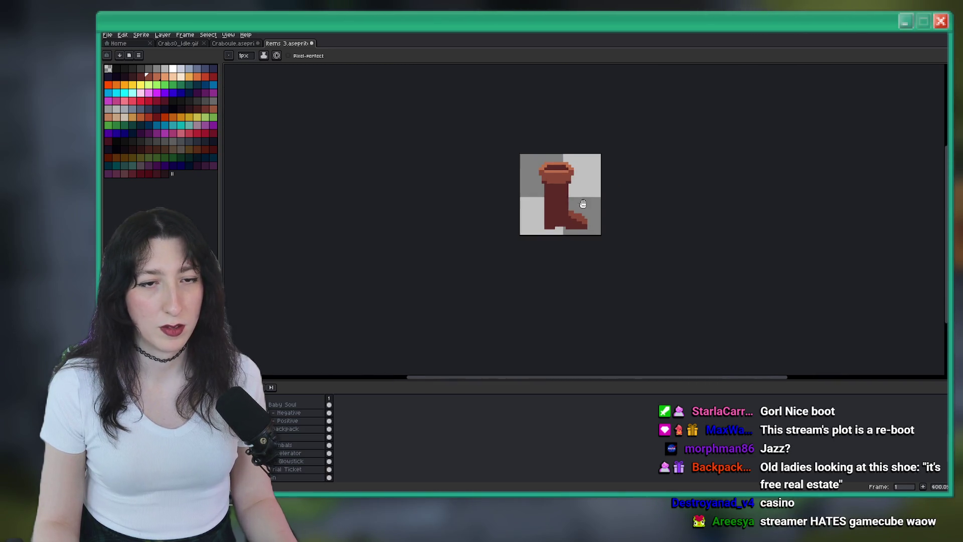
scroll(563, 239, "down", 2)
scroll(561, 241, "up", 10)
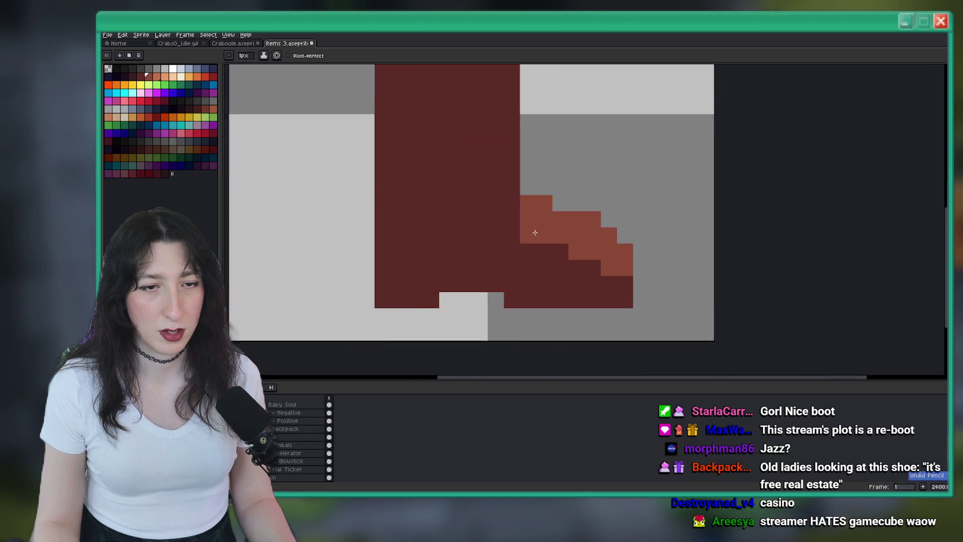
scroll(526, 250, "down", 7)
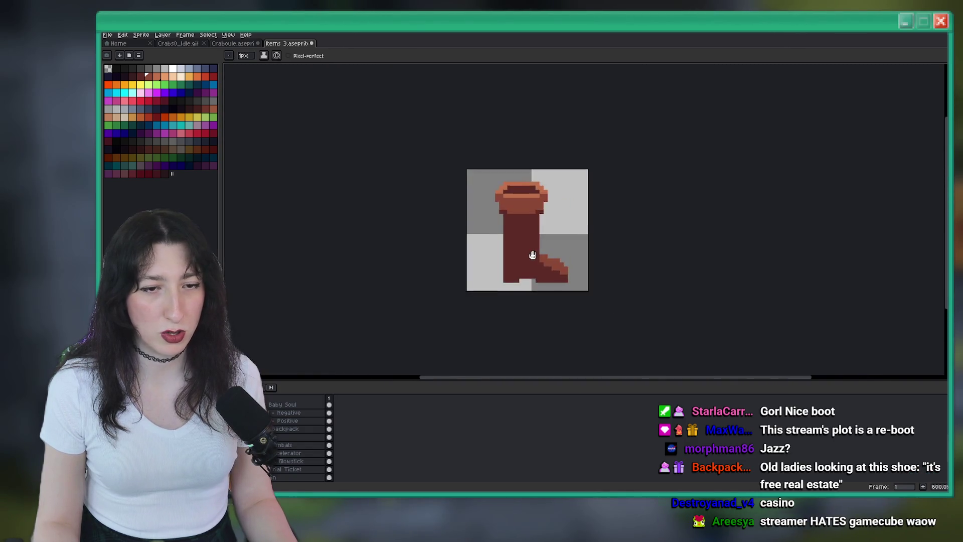
scroll(539, 262, "up", 6)
left_click_drag(542, 266, 510, 251)
left_click(507, 254)
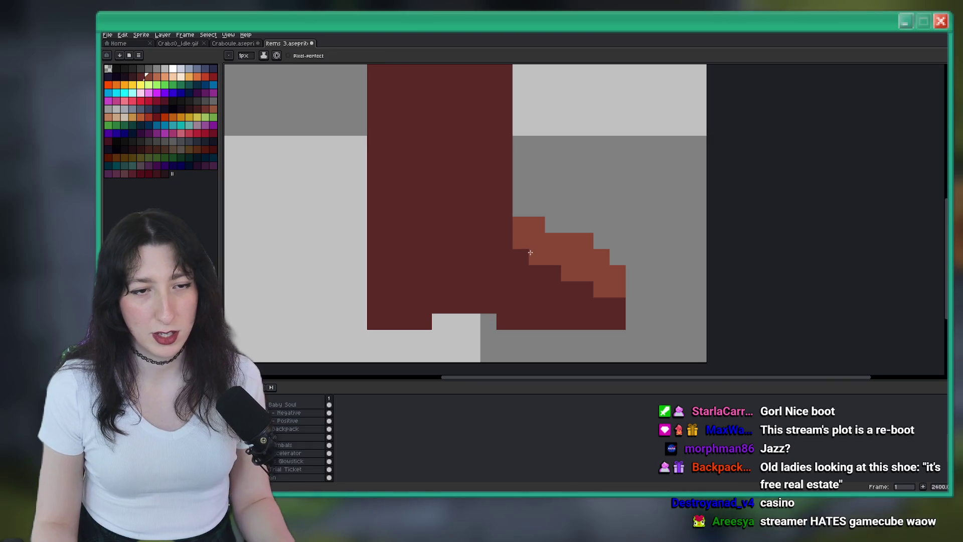
scroll(538, 257, "down", 8)
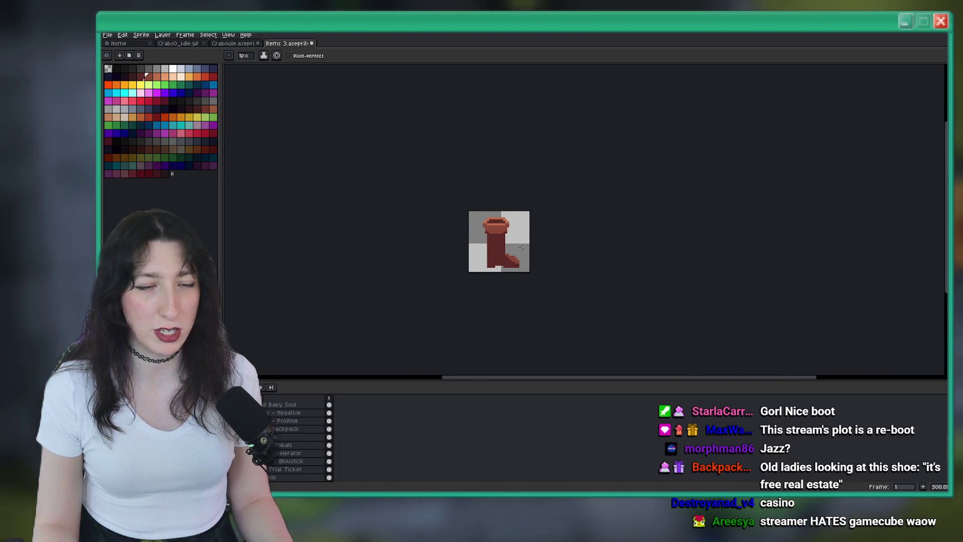
scroll(517, 270, "up", 2)
Bucket-fill the dark maroon boot body with orange-brown.
key("g")
left_click(490, 270)
scroll(487, 269, "down", 3)
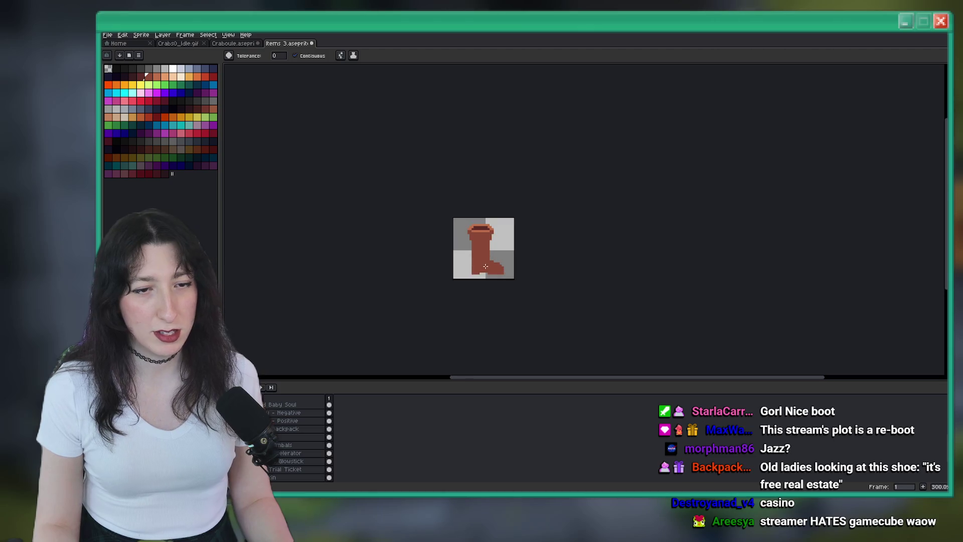
scroll(486, 269, "up", 8)
key("i")
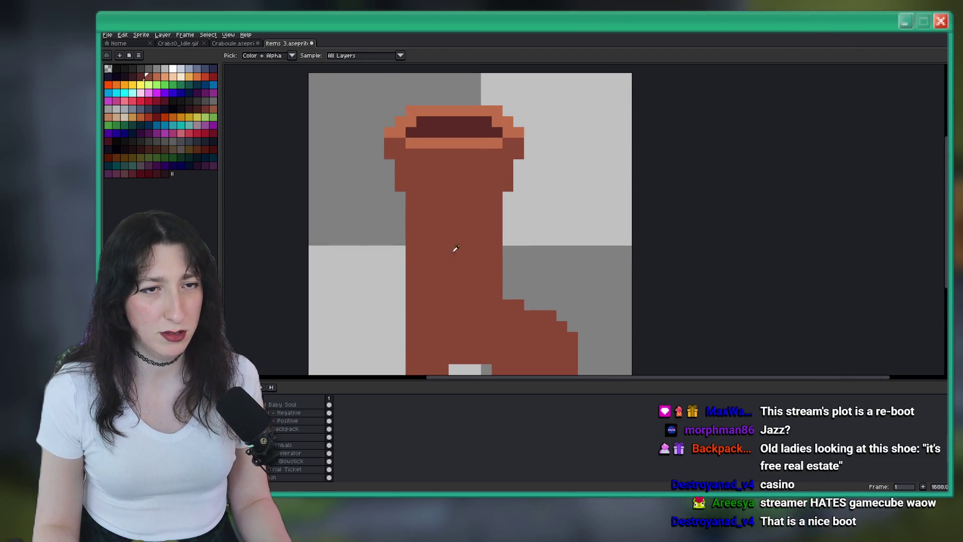
Paint a dark maroon sole along the boot's bottom row, undoing stray pixels.
scroll(440, 274, "up", 2)
key("b")
left_click(439, 274)
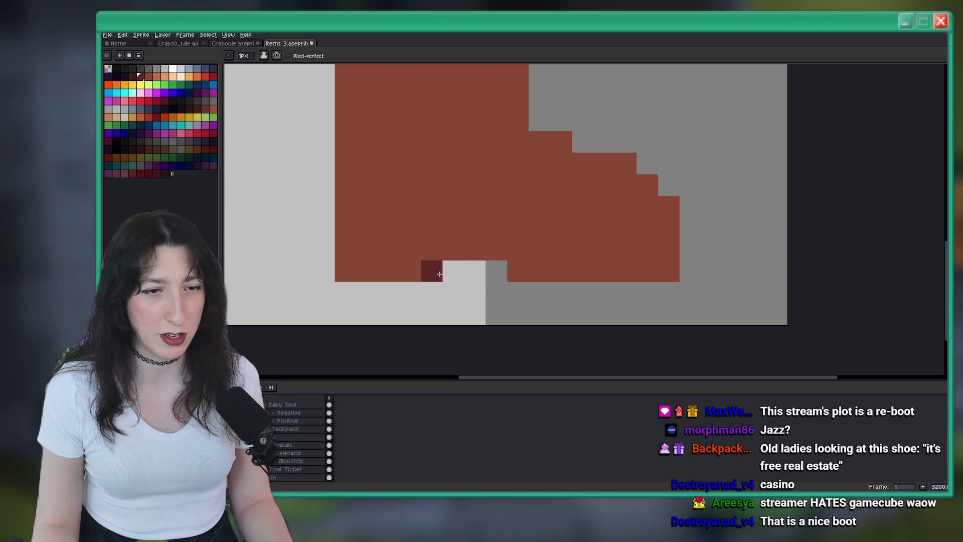
key("ctrl+z")
left_click(380, 271)
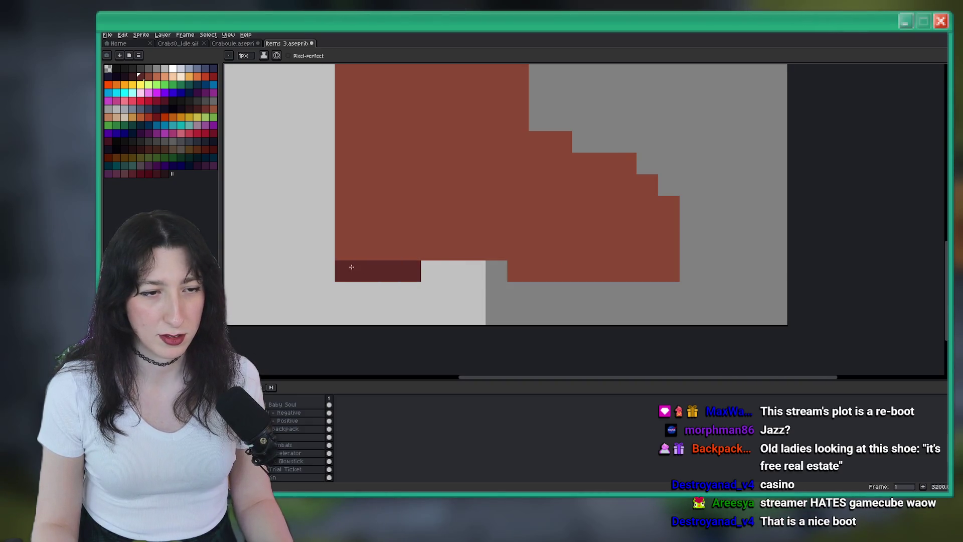
left_click_drag(444, 251, 672, 271)
scroll(672, 270, "down", 6)
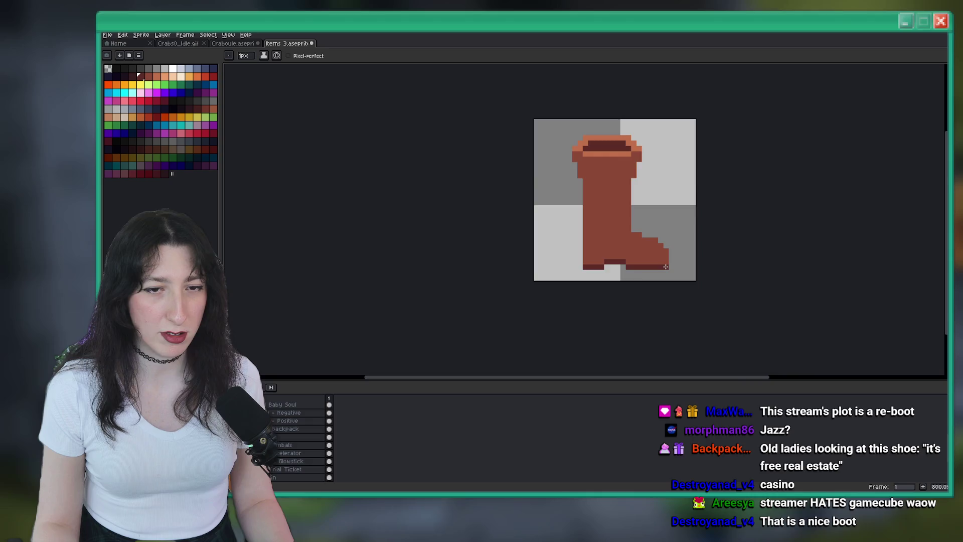
scroll(600, 254, "up", 6)
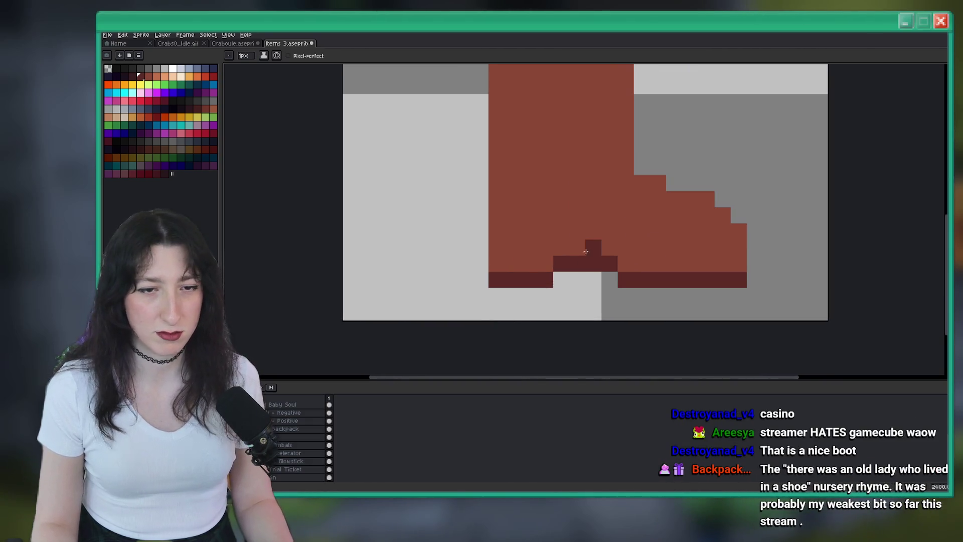
key("ctrl+z")
Adjust the dark sole pixels beside the heel gap and the toe step.
left_click(503, 261)
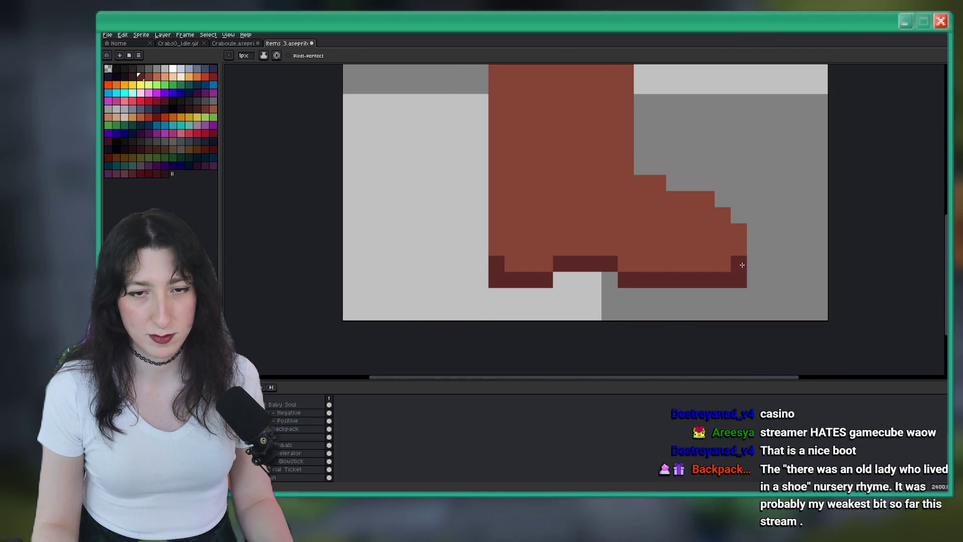
scroll(742, 265, "down", 6)
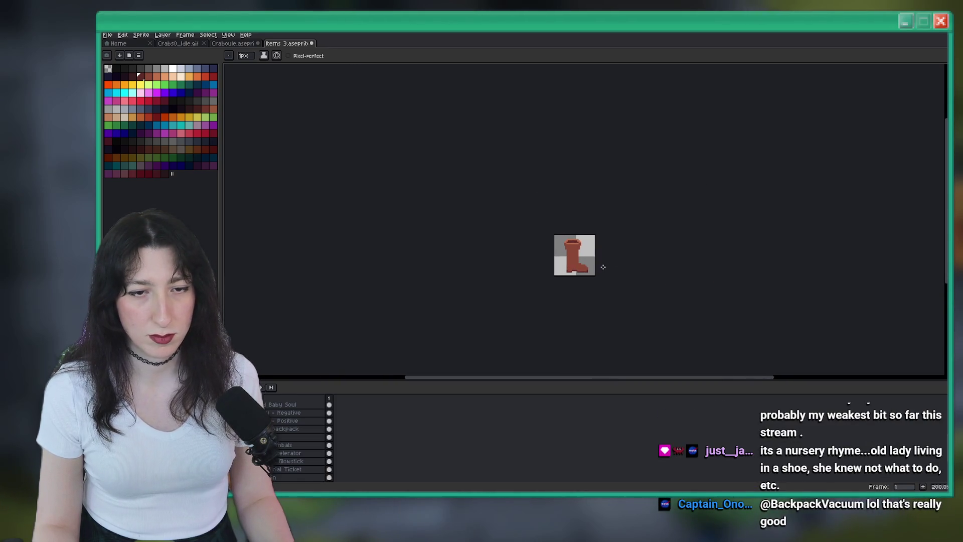
key("ctrl+z")
scroll(502, 256, "up", 8)
key("i")
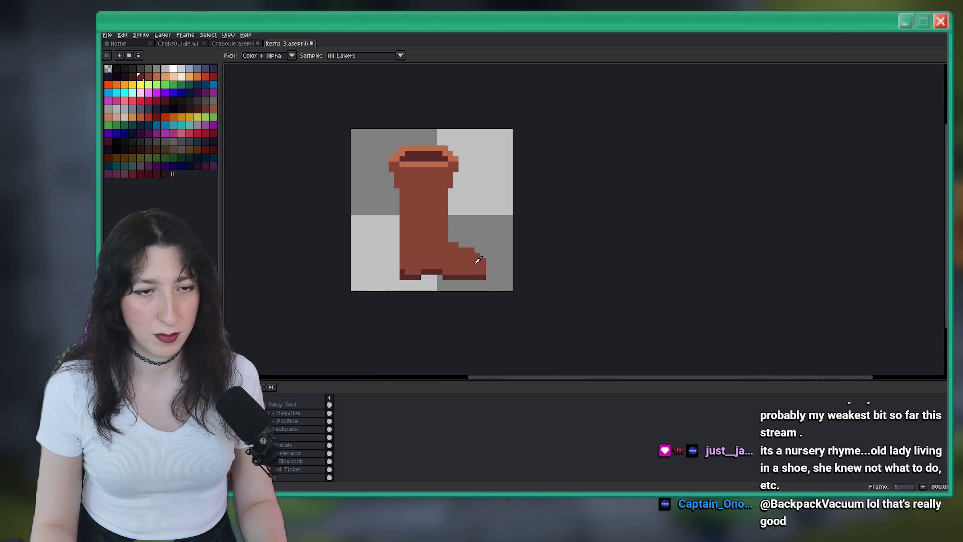
key("b")
left_click(527, 277)
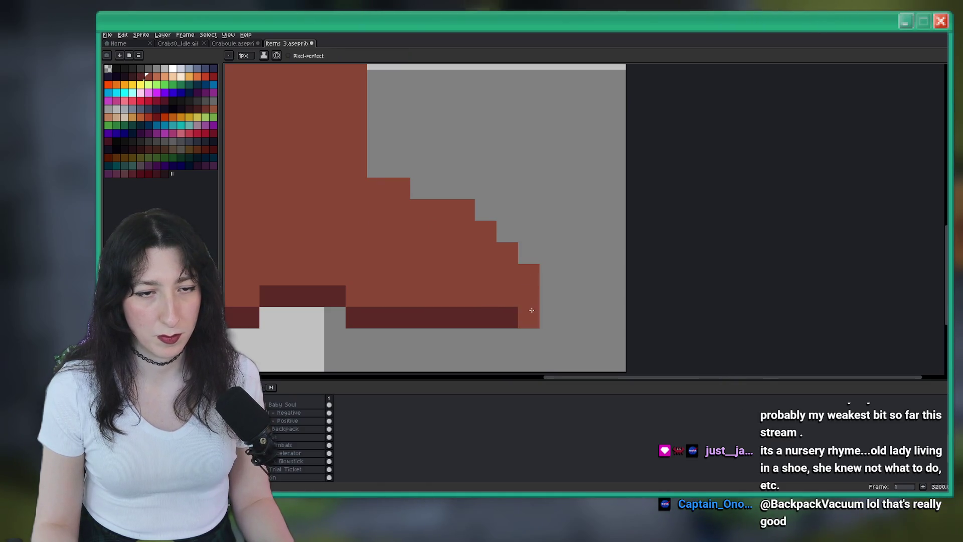
key("ctrl+z")
scroll(532, 310, "down", 8)
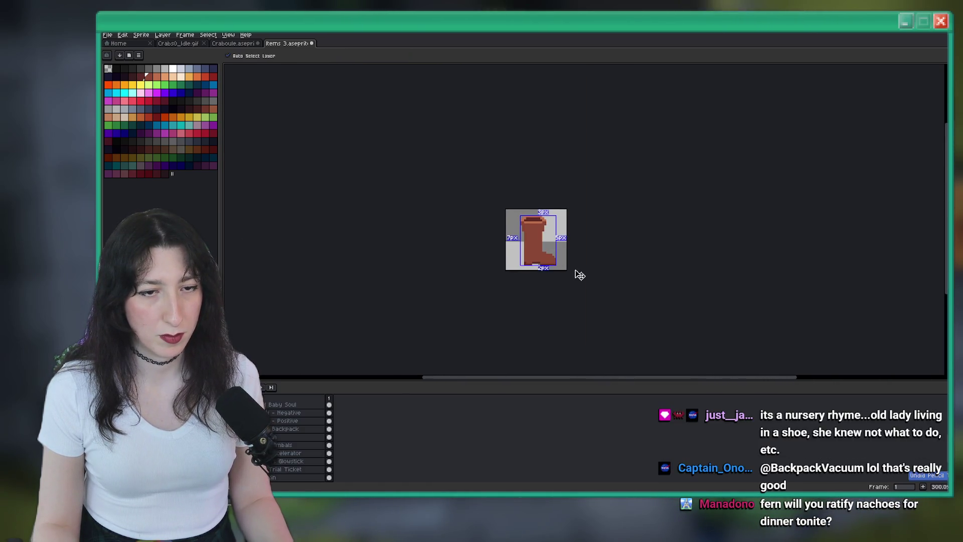
key("b")
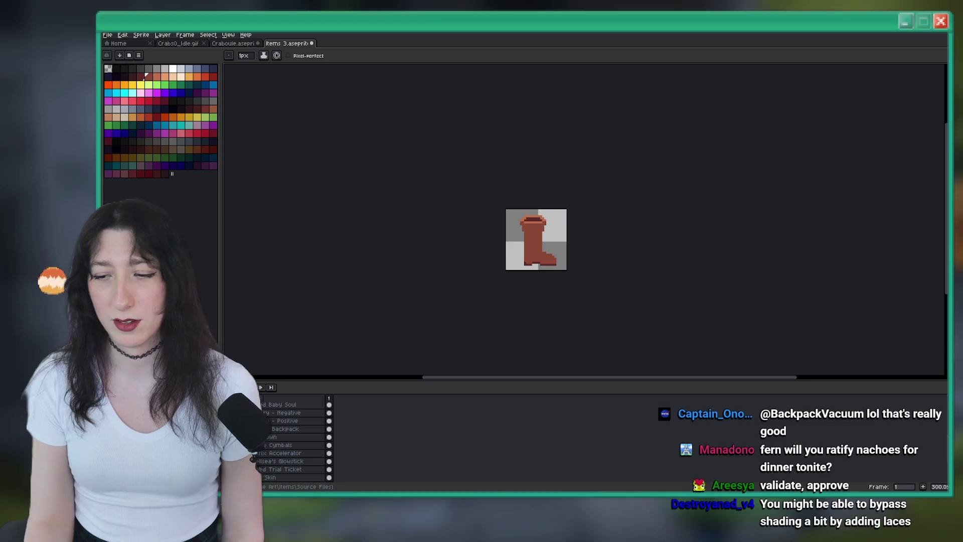
Pencil light lace pixels in a checkered pattern stepping diagonally across the instep.
key("i")
scroll(477, 251, "up", 5)
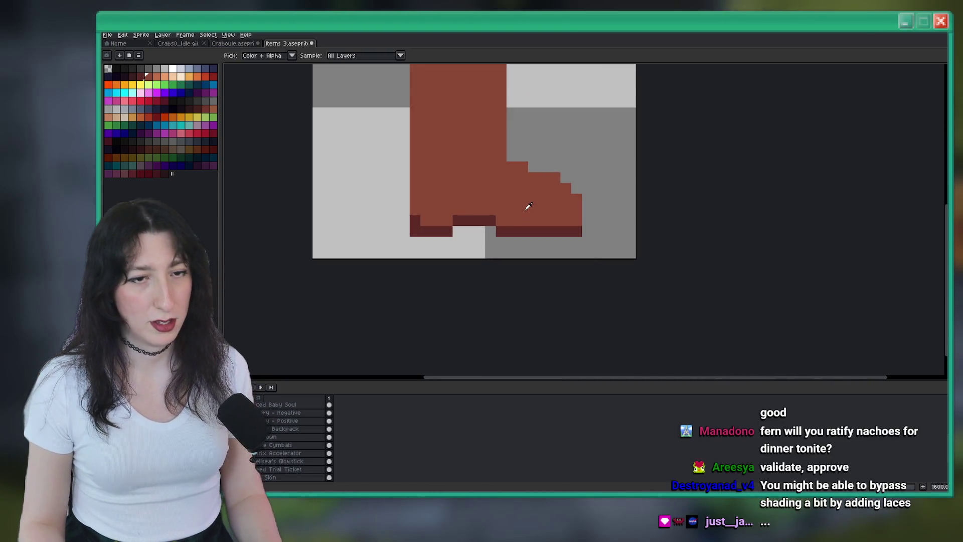
scroll(460, 161, "up", 1)
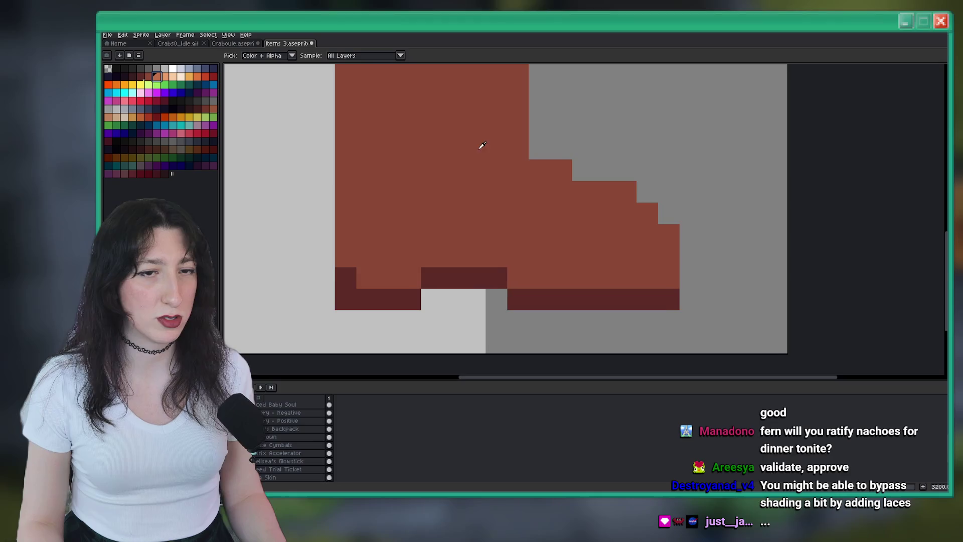
scroll(501, 165, "up", 1)
key("b")
left_click(551, 234)
left_click(577, 188)
left_click(547, 229)
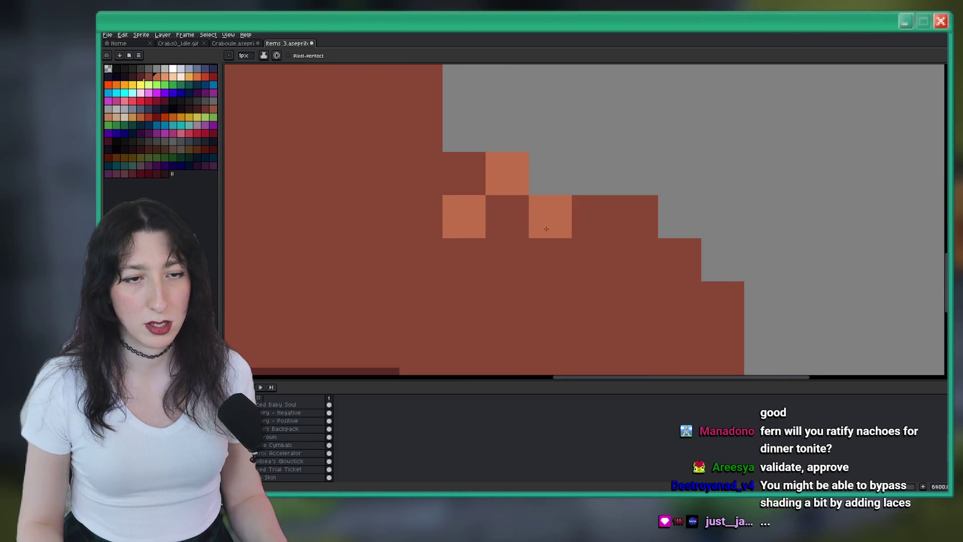
left_click(593, 259)
left_click(637, 217)
left_click(679, 260)
key("ctrl+z")
left_click(680, 303)
Try extra lace pixels near the toe and undo the misplaced ones.
scroll(553, 232, "down", 1)
key("v")
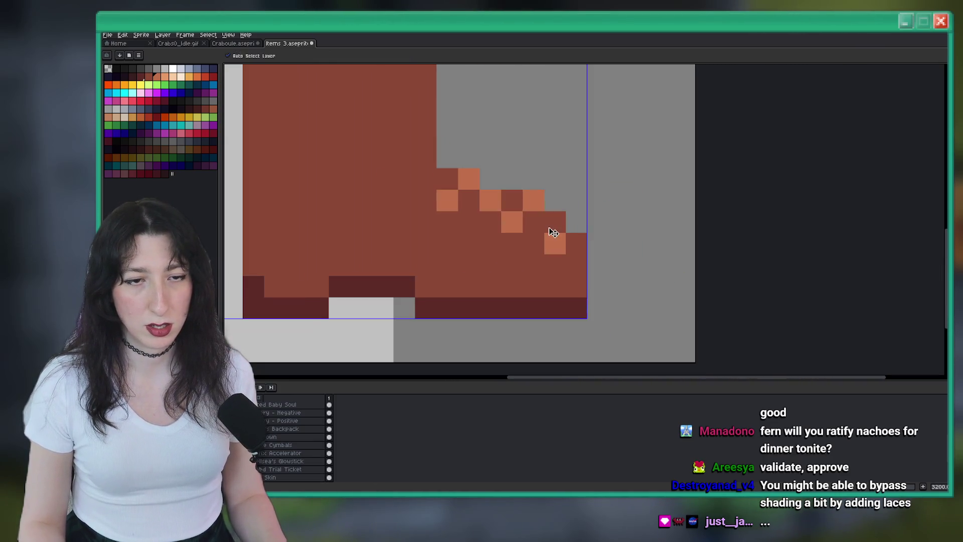
key("ctrl+z")
key("b")
left_click(531, 244)
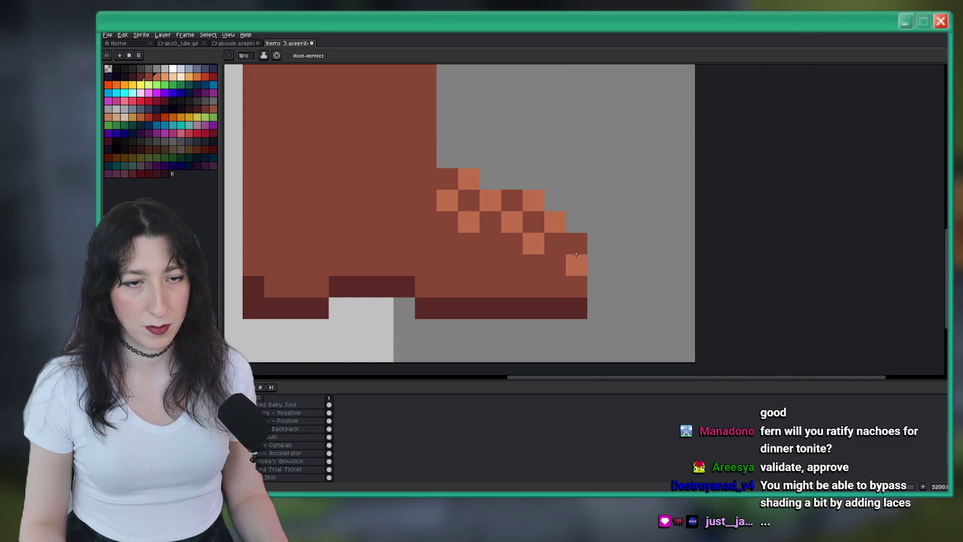
scroll(585, 259, "down", 7)
key("ctrl+z")
scroll(565, 249, "up", 7)
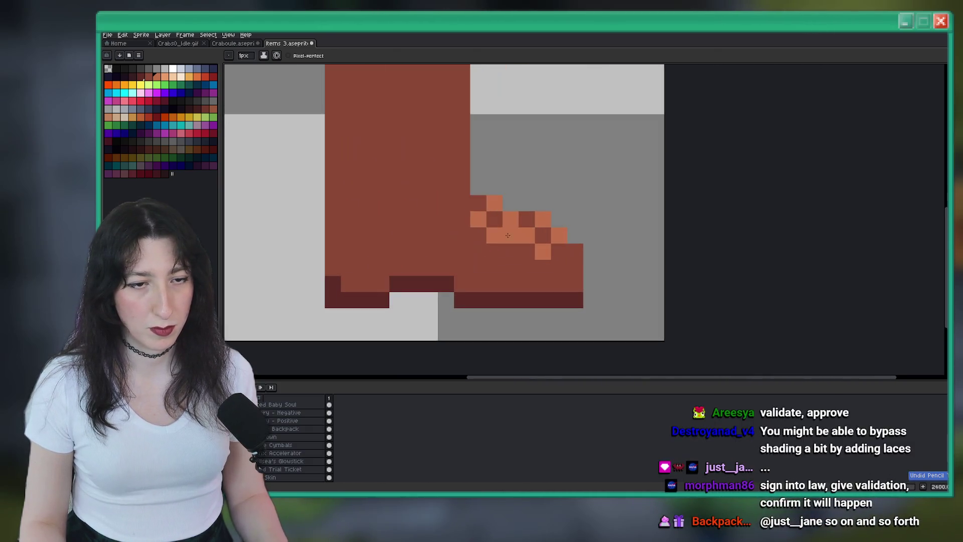
scroll(466, 201, "down", 8)
scroll(466, 241, "up", 8)
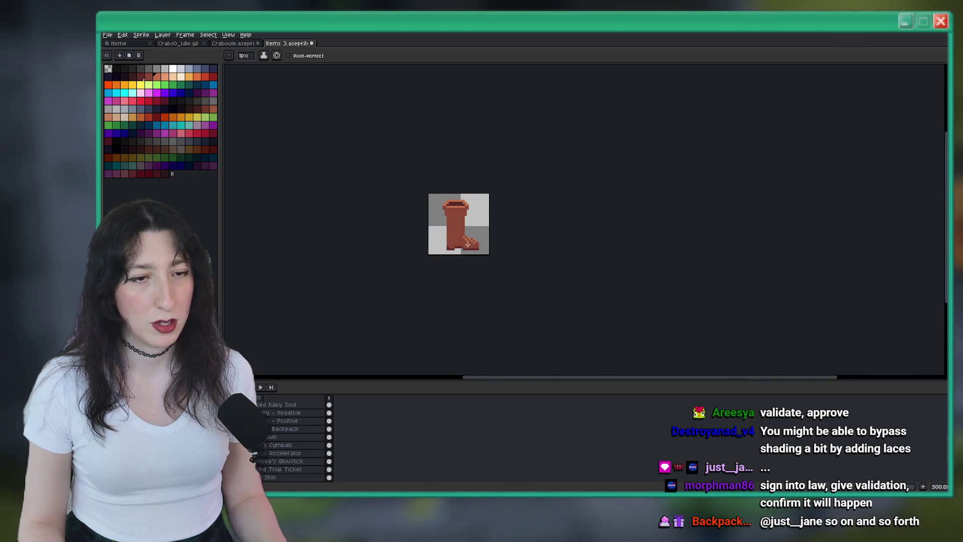
left_click(466, 240)
key("ctrl+z")
scroll(464, 226, "up", 3)
Recolour the lace pixels dark brown with the Paint Bucket after undoing a Replace Color attempt.
key("i")
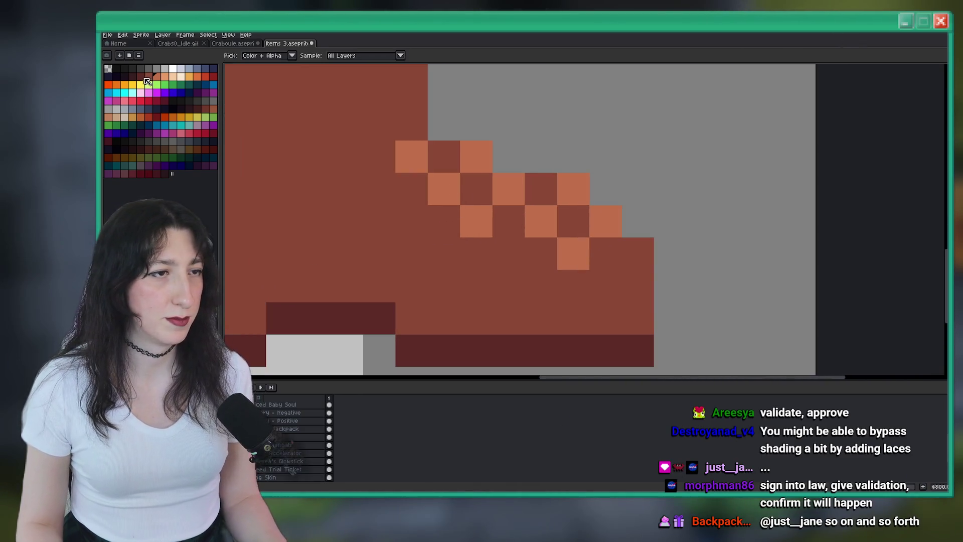
key("shift+r")
key("Return")
scroll(504, 195, "down", 6)
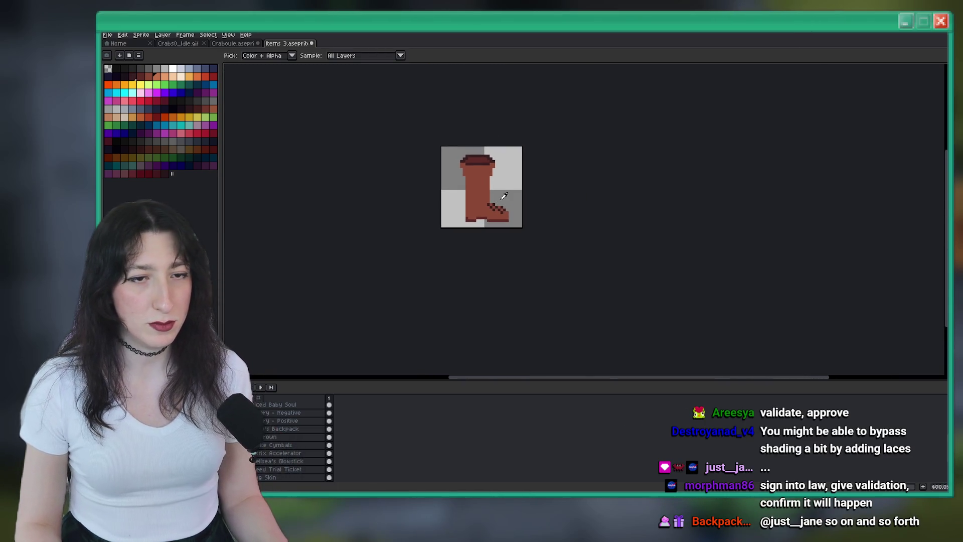
key("ctrl+z")
scroll(497, 203, "up", 5)
key("g")
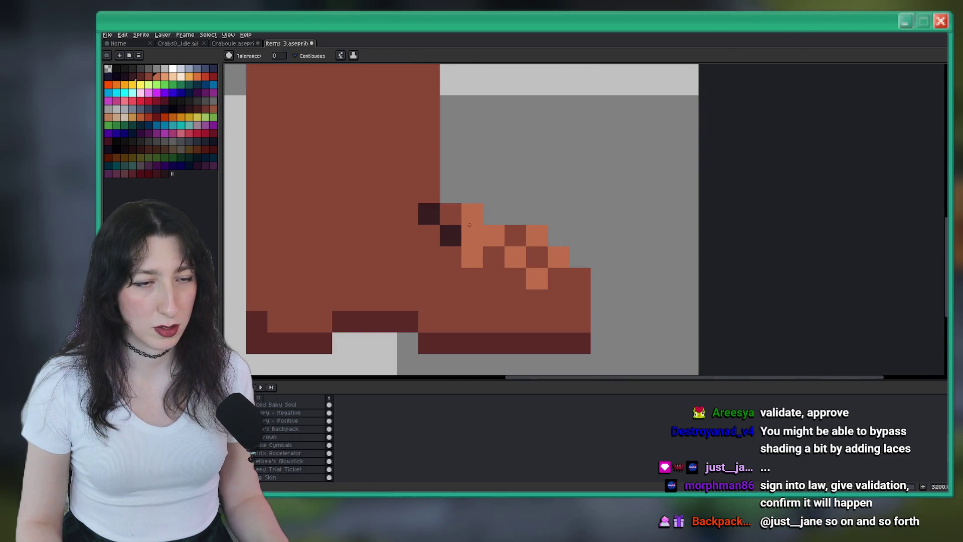
left_click(469, 221)
left_click(505, 255)
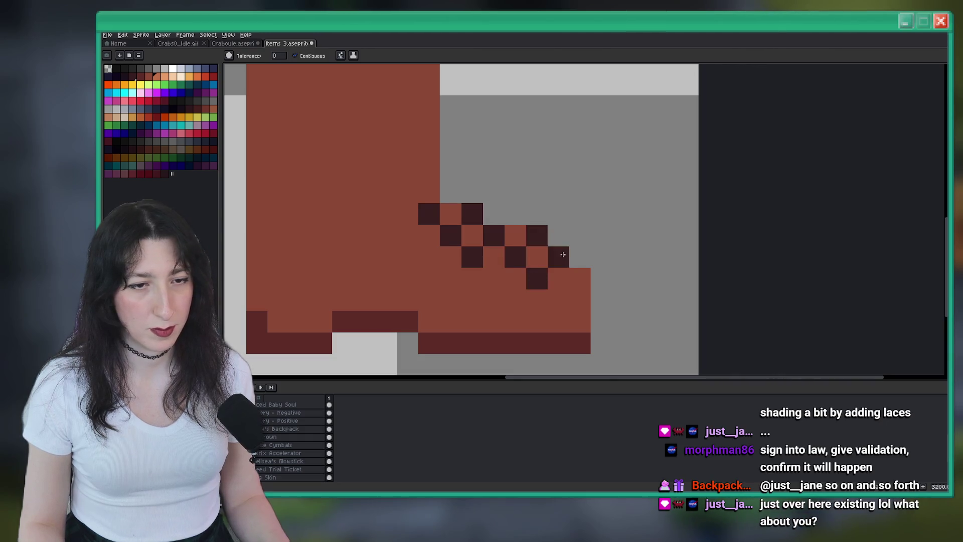
scroll(562, 254, "down", 6)
scroll(460, 228, "up", 4)
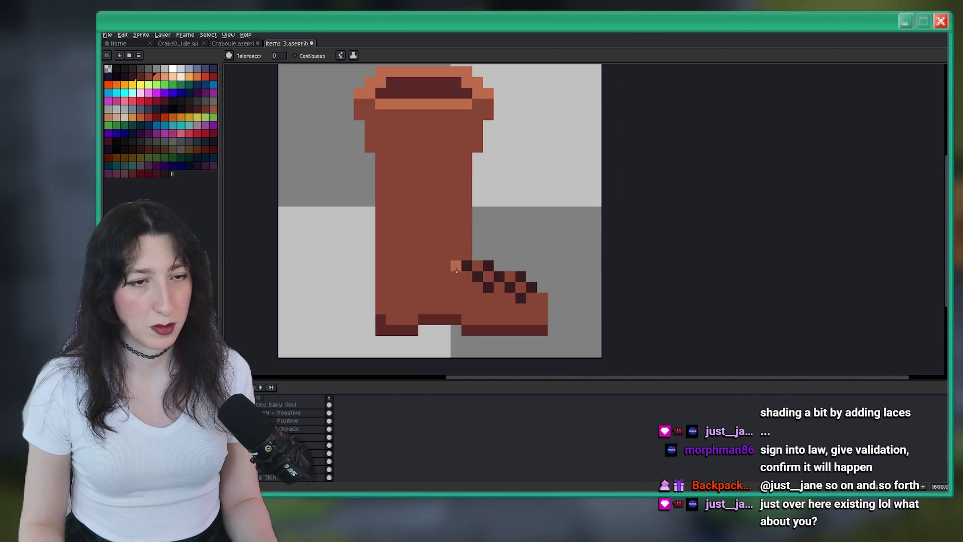
left_click(456, 267)
Eyedrop dark red and pencil the remaining lace pixels on the instep.
key("i")
left_click(492, 326)
scroll(476, 271, "up", 5)
key("b")
left_click(471, 263)
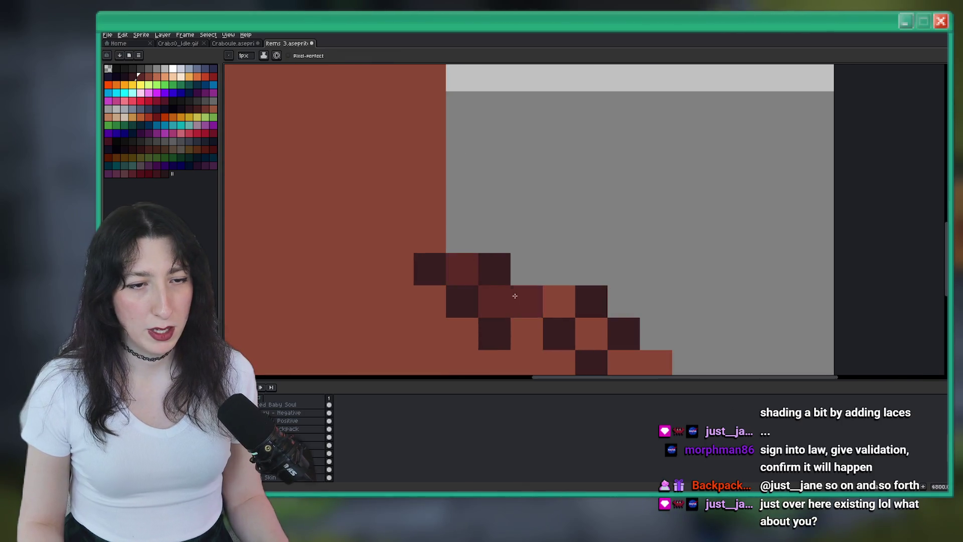
left_click(499, 301)
left_click(547, 301)
scroll(531, 222, "down", 3)
scroll(540, 253, "down", 2)
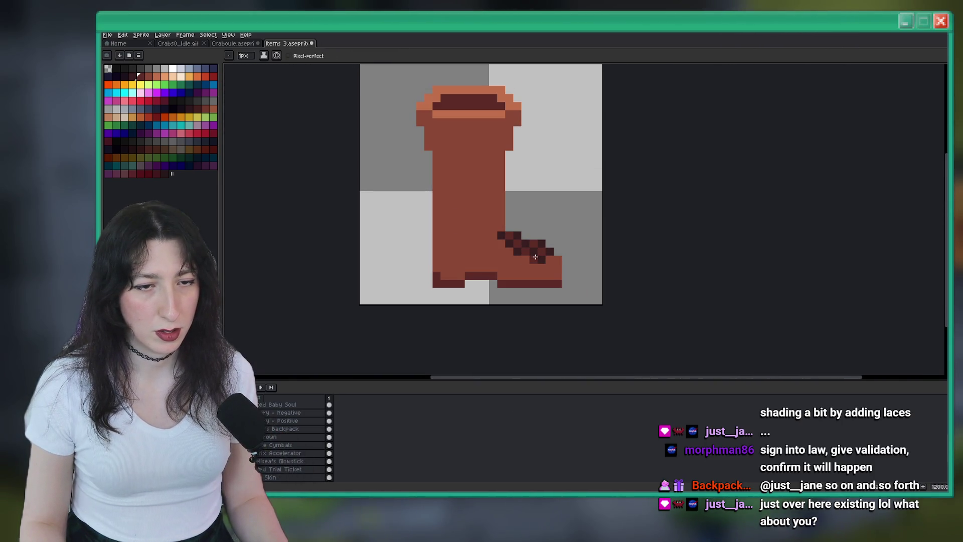
scroll(551, 259, "down", 5)
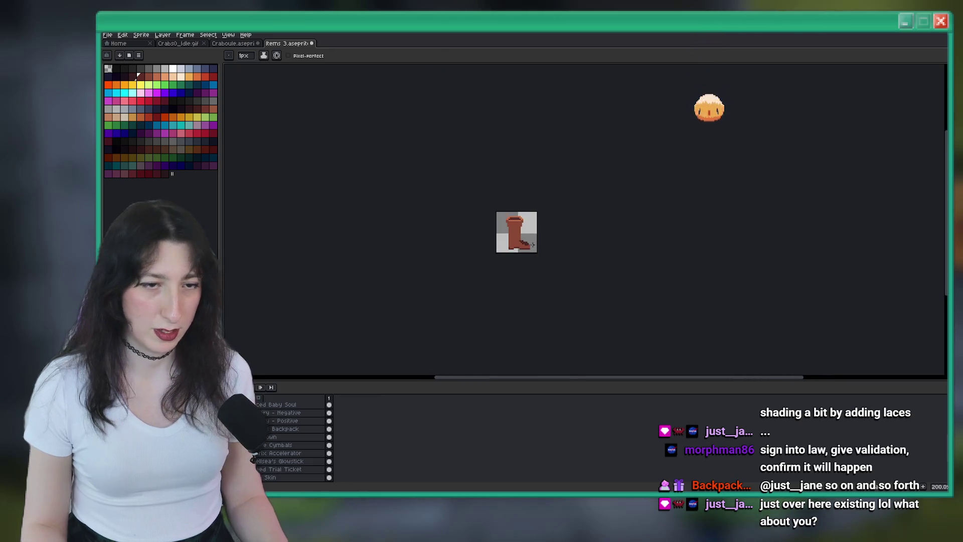
Undo the last pencil stroke and fill, then redo the pencil stroke.
key("ctrl+z")
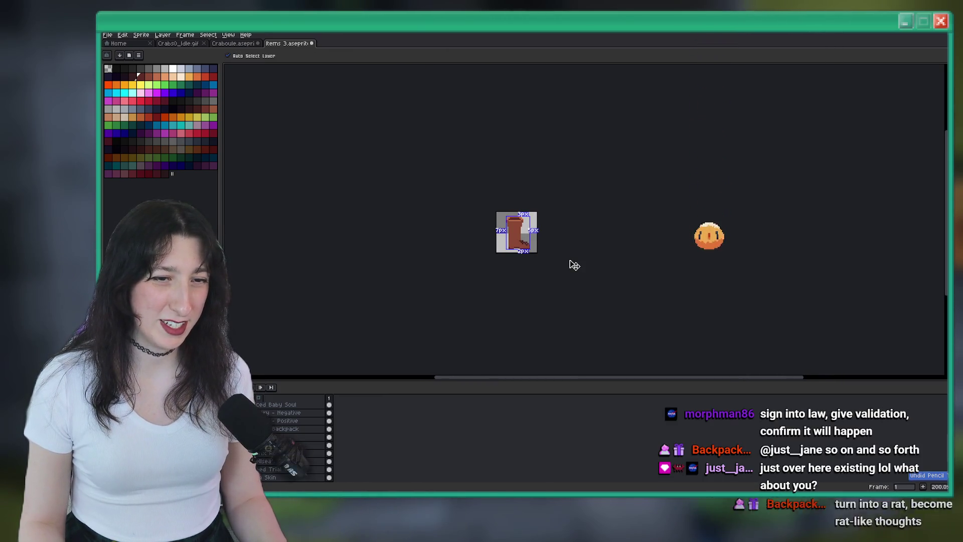
key("ctrl+z")
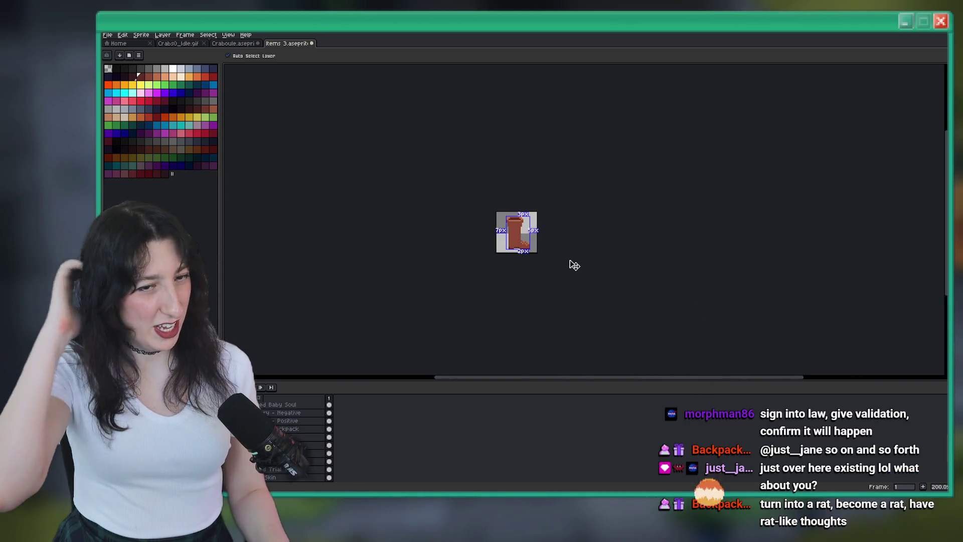
key("ctrl+y")
scroll(544, 236, "up", 1)
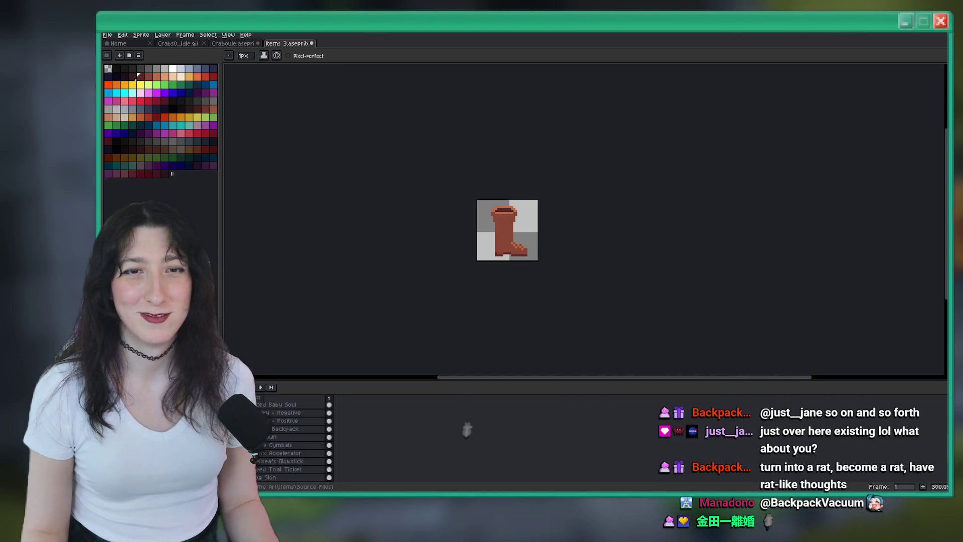
Zoom in on the boot's cuff and switch to the Rectangular Marquee tool (M).
scroll(513, 252, "up", 7)
key("i")
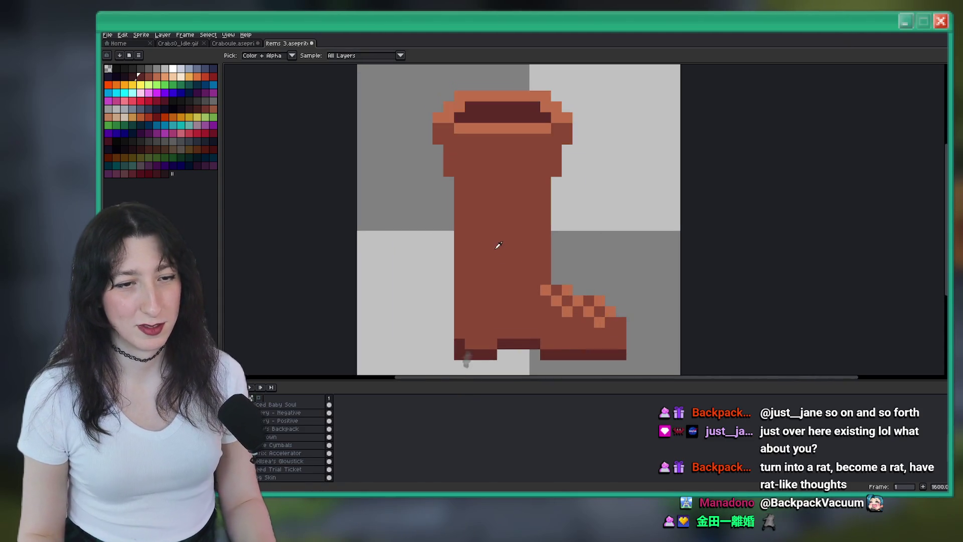
key("b")
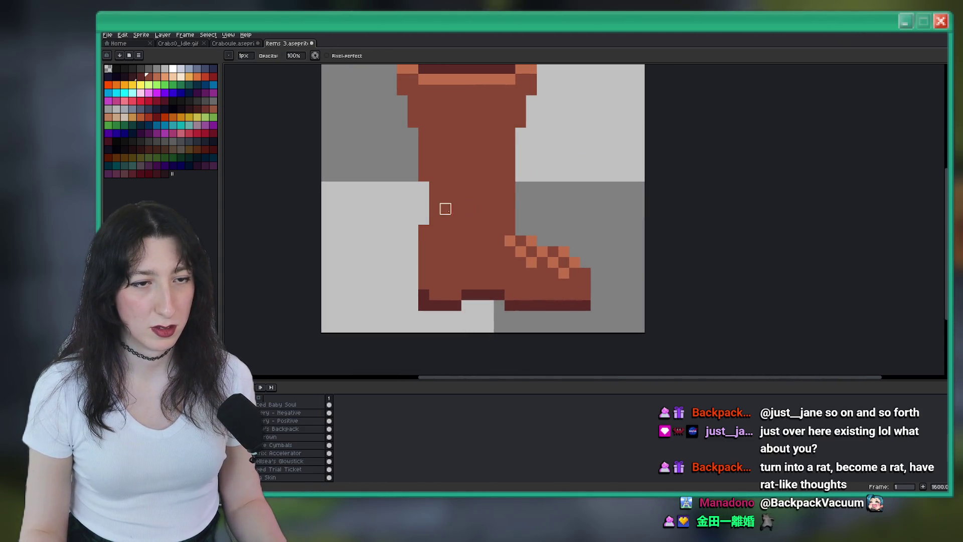
scroll(510, 176, "down", 5)
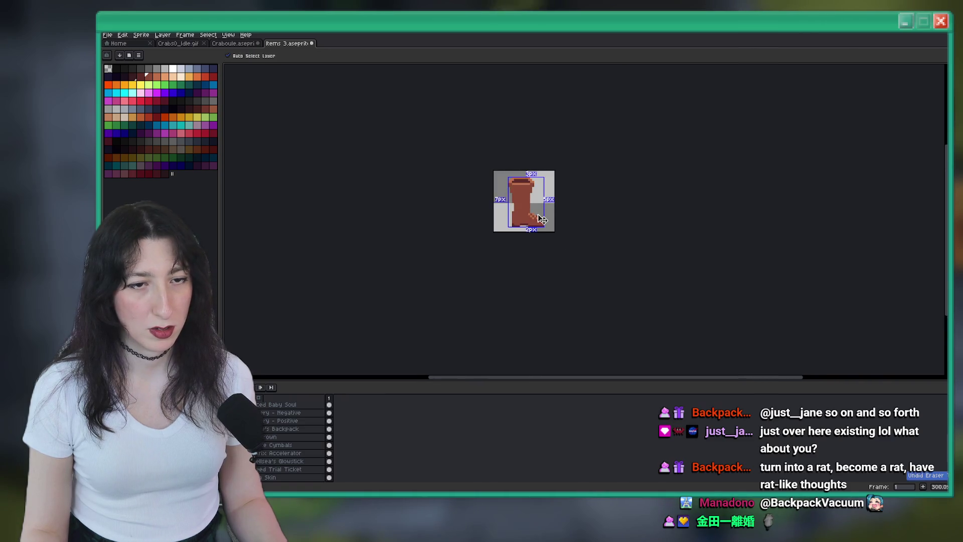
scroll(528, 197, "up", 5)
scroll(528, 175, "down", 4)
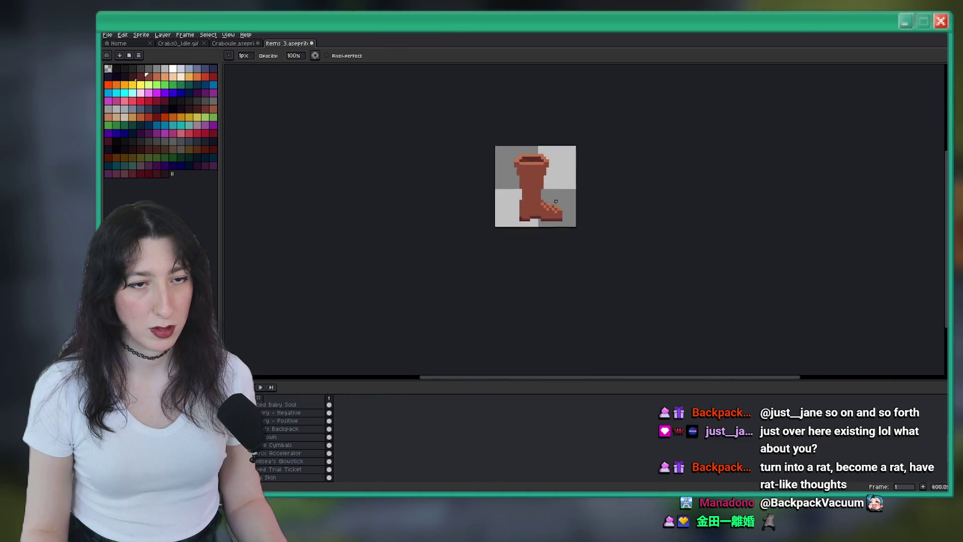
scroll(522, 230, "up", 3)
key("i")
scroll(507, 244, "down", 2)
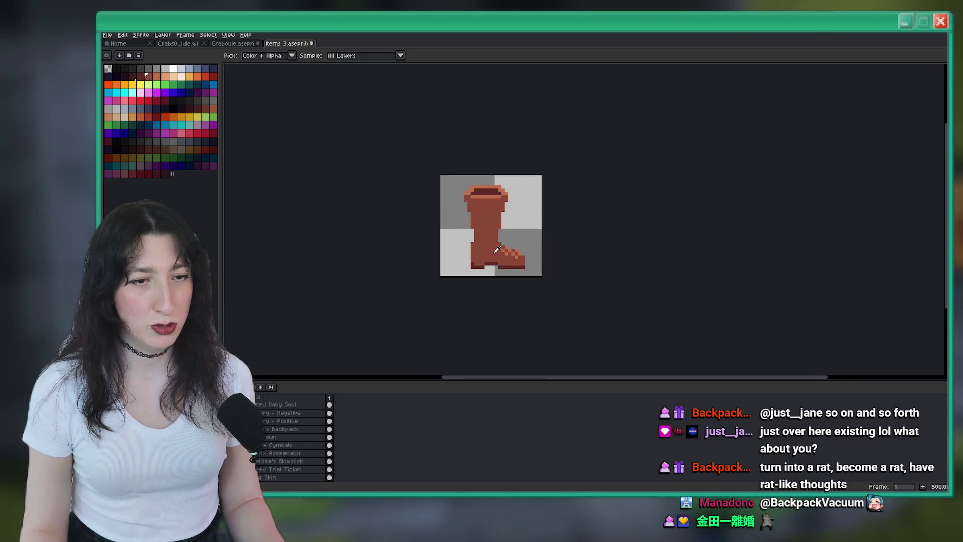
scroll(464, 221, "up", 2)
key("m")
scroll(466, 178, "up", 3)
Select the cuff's left edge and shift those pixels right to narrow the cuff.
left_click_drag(444, 145, 482, 211)
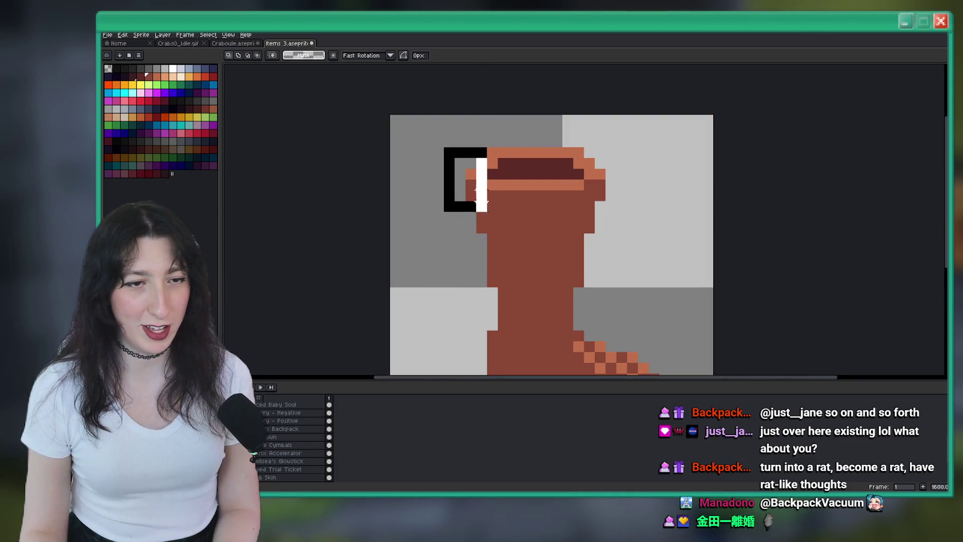
mouse_move(464, 178)
left_mouse_down()
mouse_move(622, 176)
mouse_move(605, 179)
left_mouse_up()
left_click(664, 196)
scroll(665, 196, "down", 6)
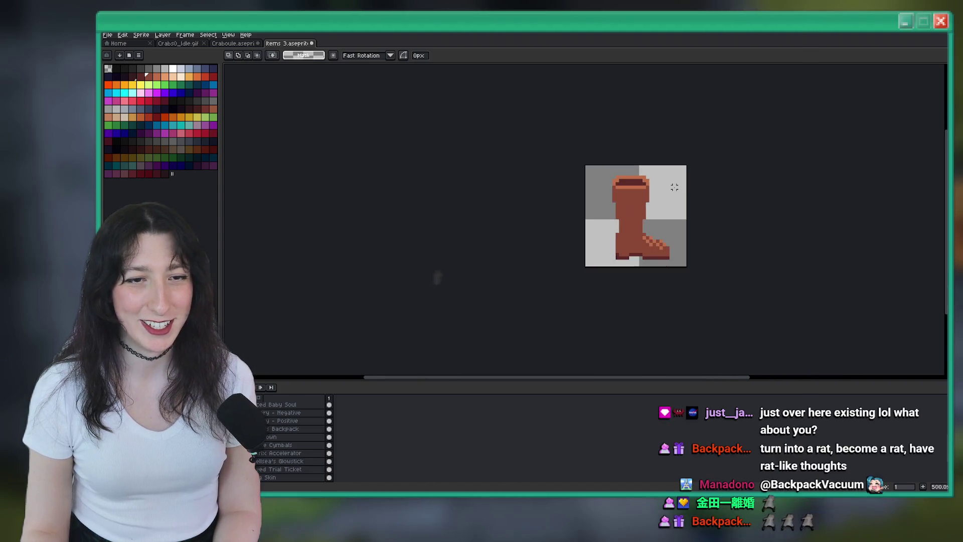
scroll(585, 179, "up", 3)
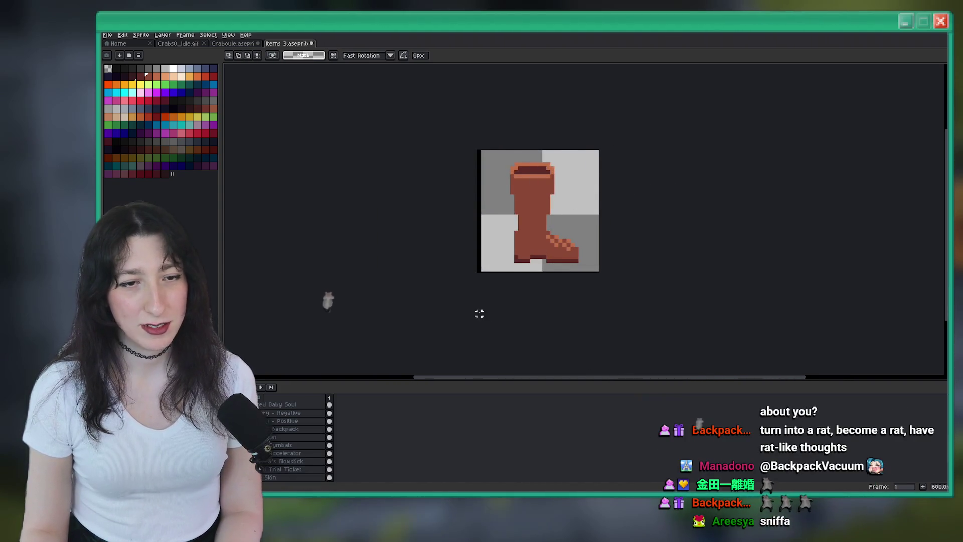
Move the whole boot one pixel left, then deselect.
key("ctrl+a")
key("Left")
key("ctrl+d")
left_click_drag(682, 239, 649, 238)
scroll(555, 232, "down", 4)
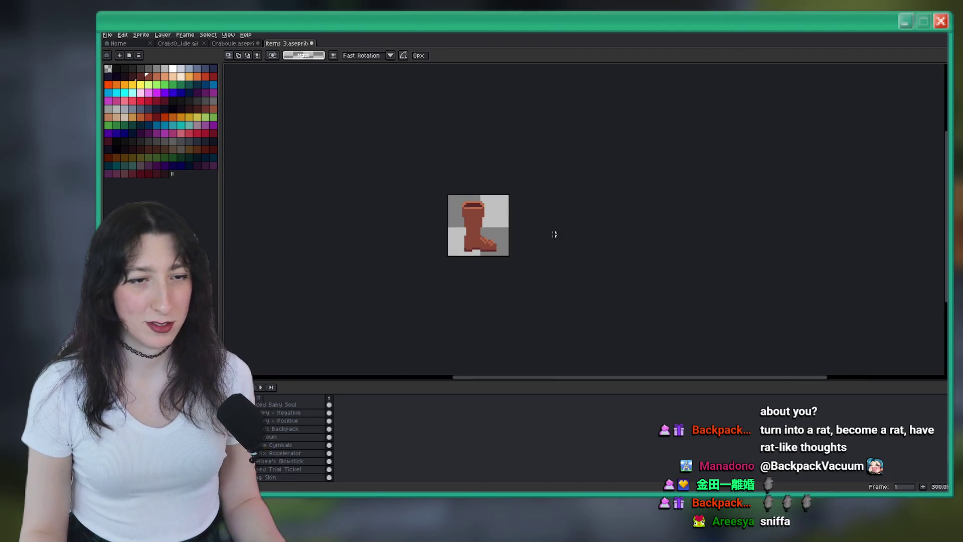
scroll(527, 226, "up", 8)
Inspect the leg's left edge up close, switching between Eyedropper, Pencil and Eraser.
key("i")
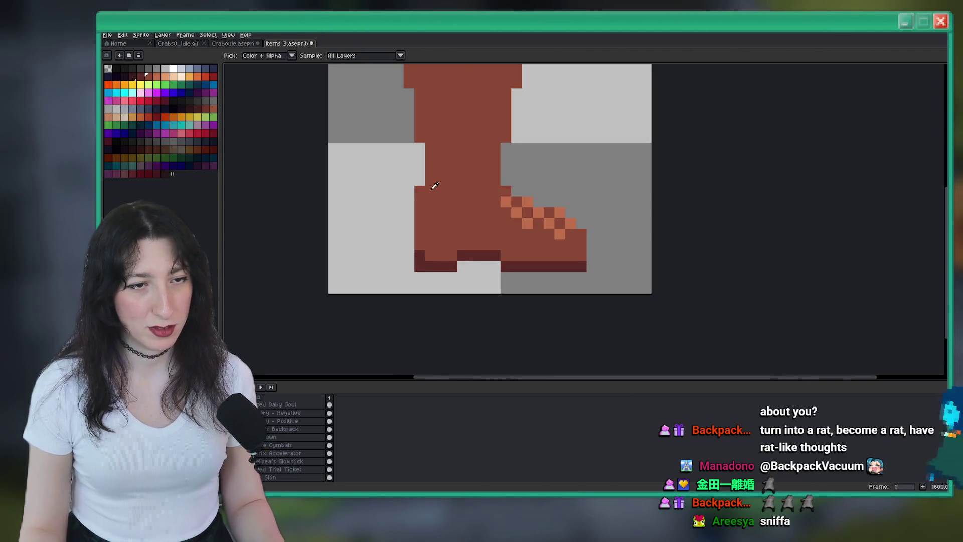
key("b")
scroll(420, 211, "down", 4)
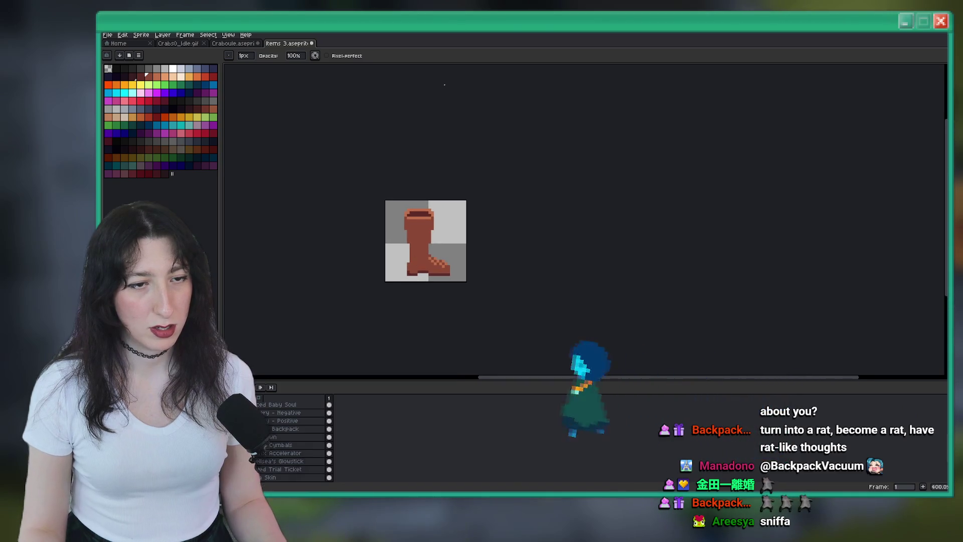
scroll(444, 287, "down", 2)
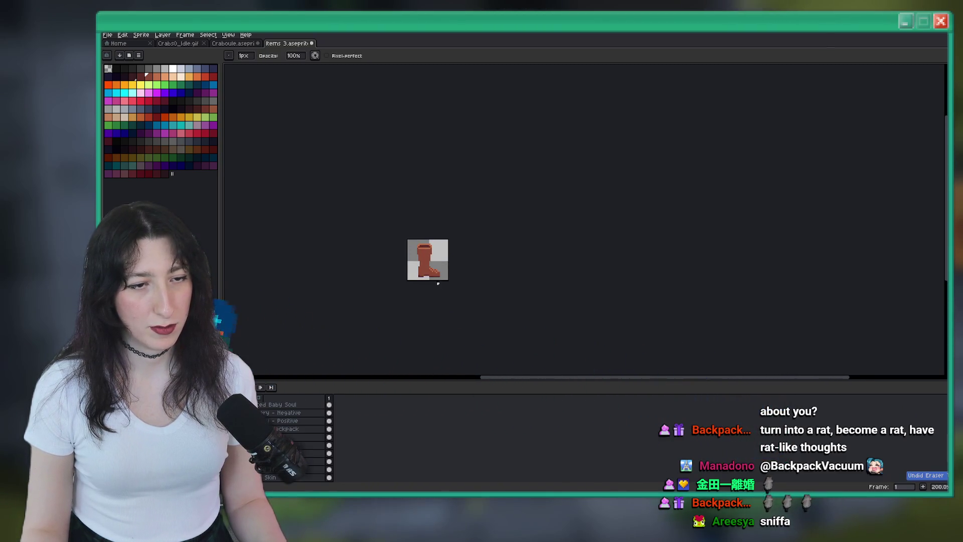
scroll(444, 288, "up", 8)
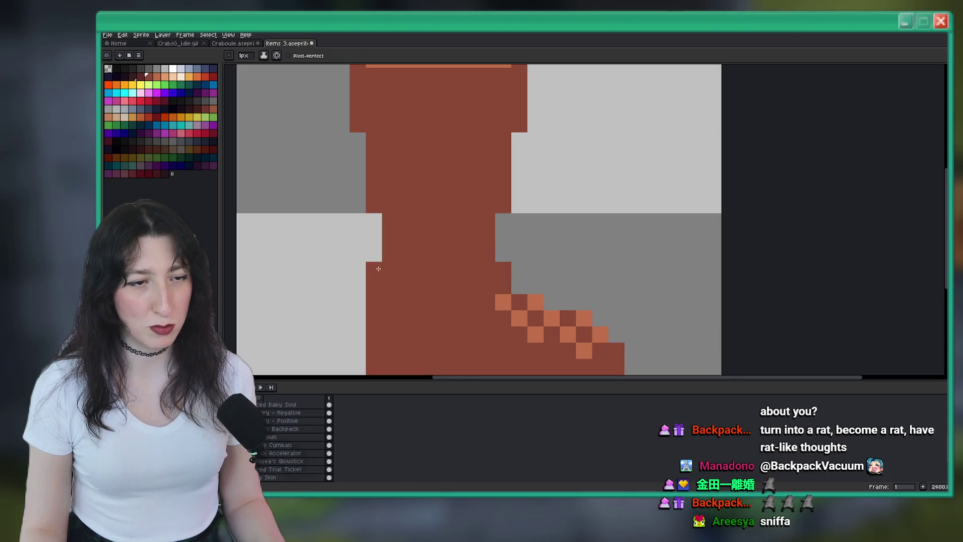
scroll(498, 196, "down", 8)
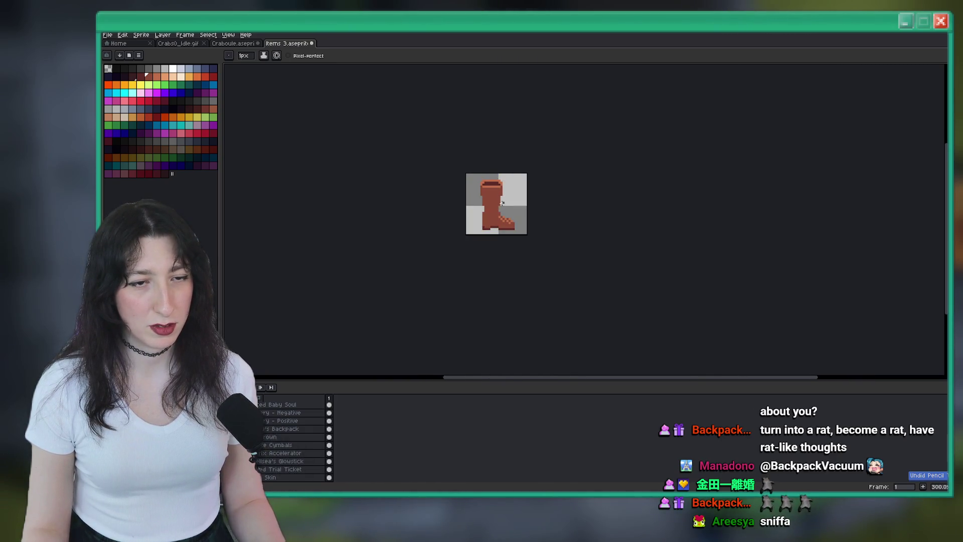
scroll(503, 203, "up", 4)
scroll(480, 201, "down", 5)
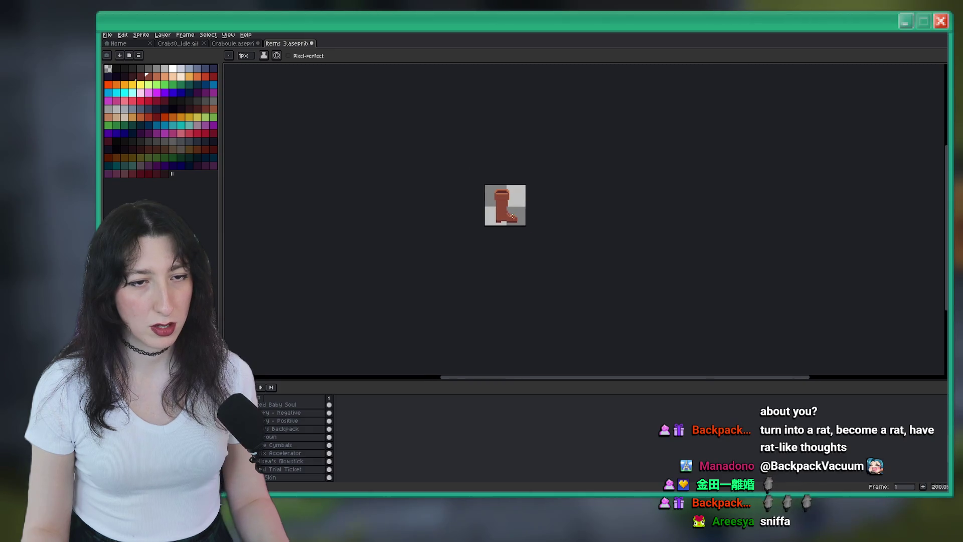
scroll(520, 210, "up", 8)
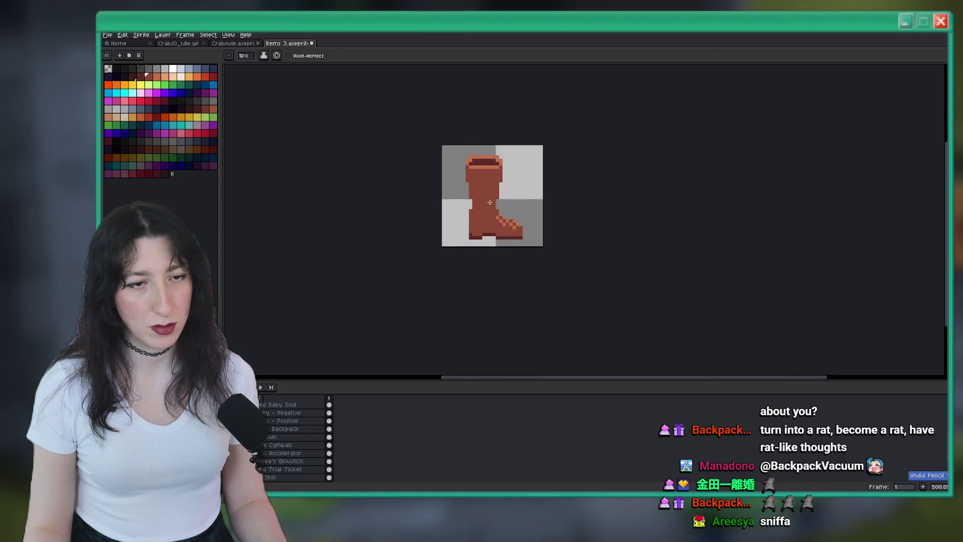
key("e")
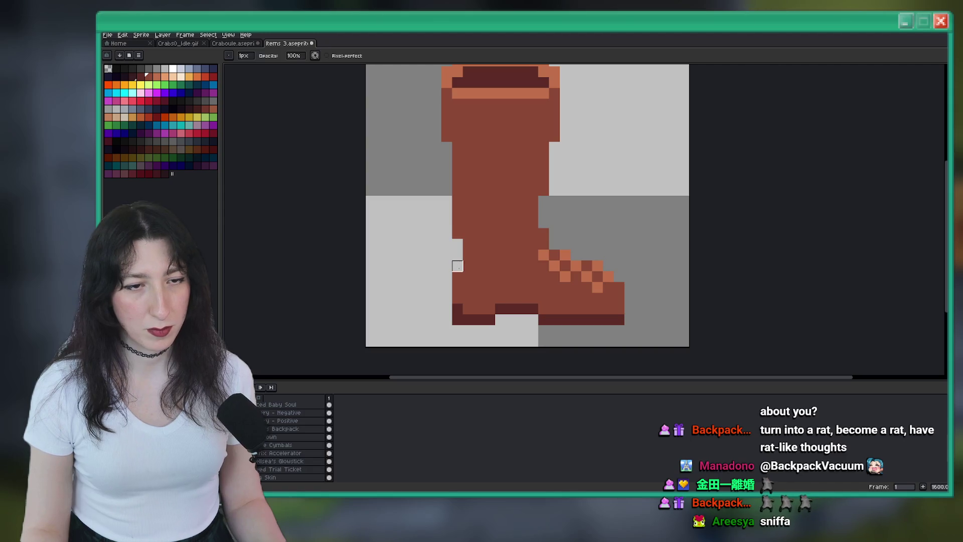
scroll(457, 244, "down", 3)
scroll(455, 226, "up", 3)
scroll(456, 215, "up", 1)
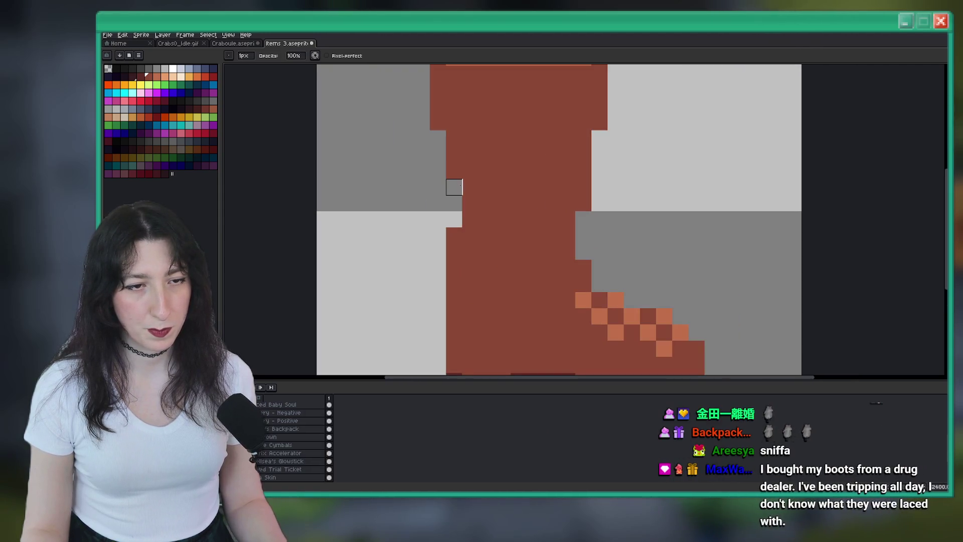
scroll(454, 201, "down", 3)
scroll(464, 216, "up", 1)
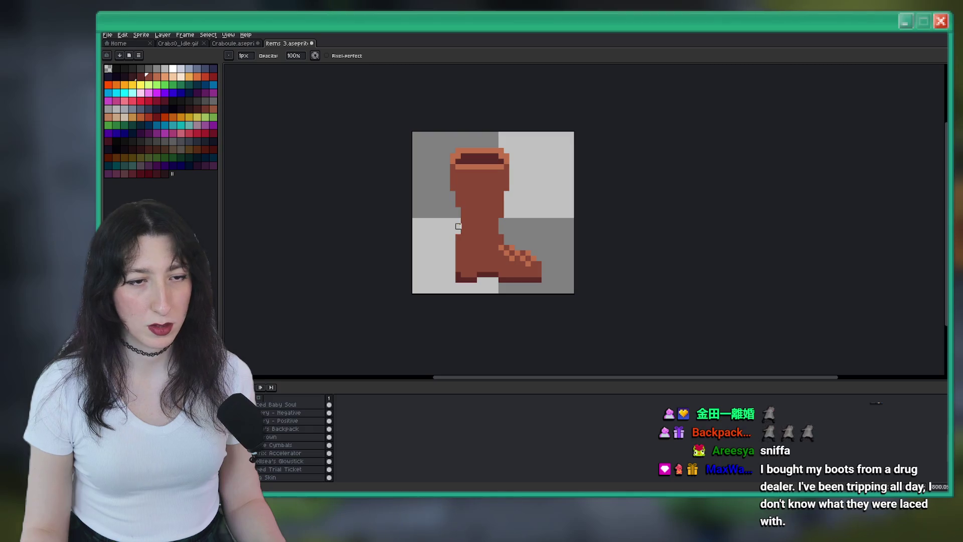
scroll(458, 226, "down", 3)
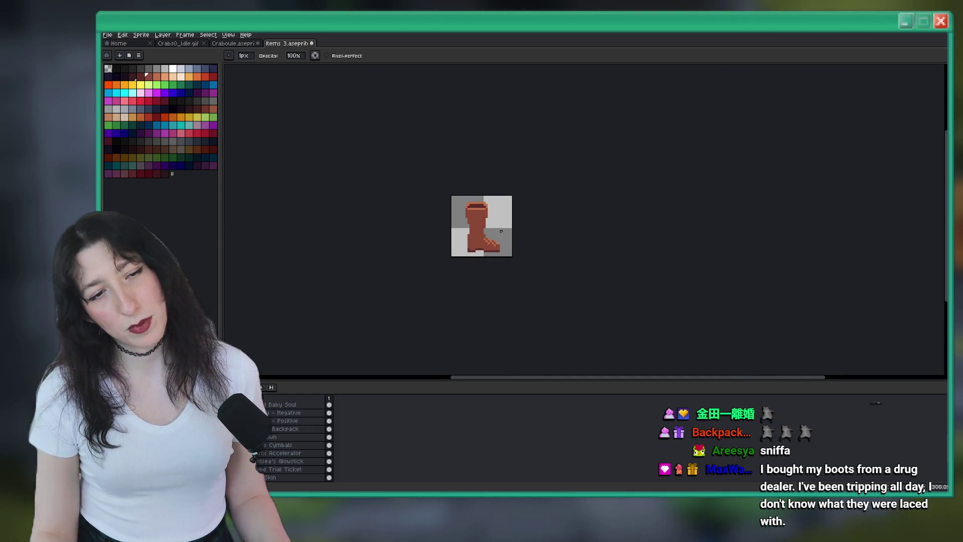
scroll(477, 227, "up", 5)
Fill the grey notch on the leg's left edge with a column of brown pixels.
key("v")
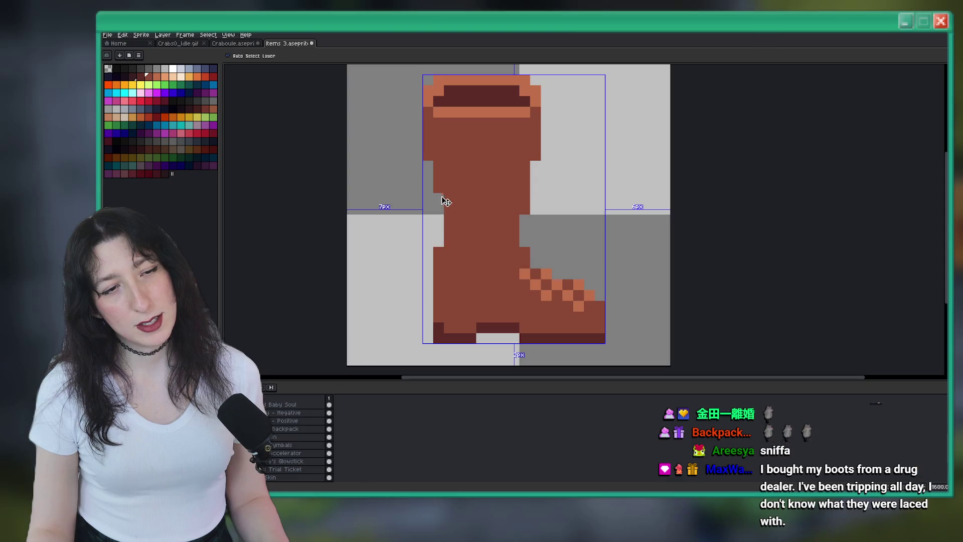
key("b")
left_click_drag(439, 241, 441, 208)
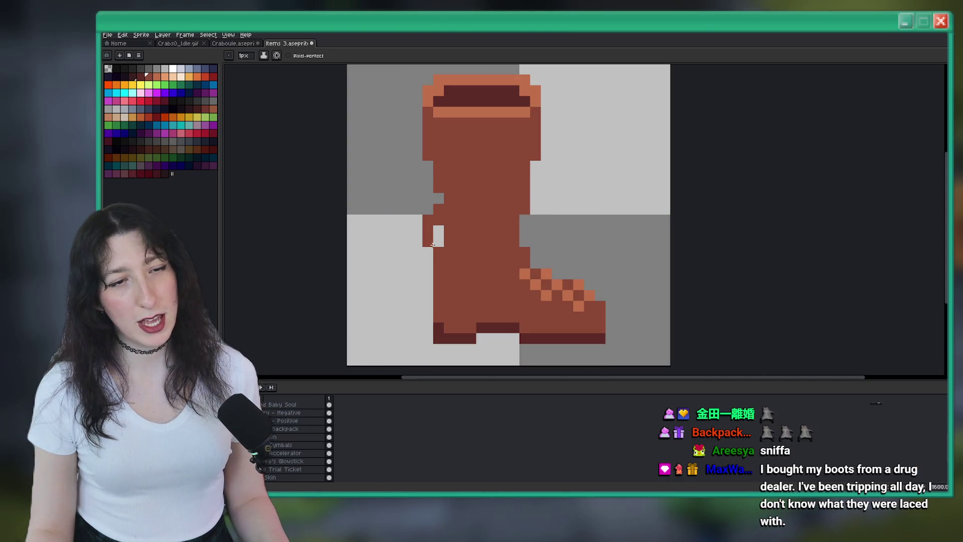
left_click(439, 199)
scroll(480, 204, "down", 6)
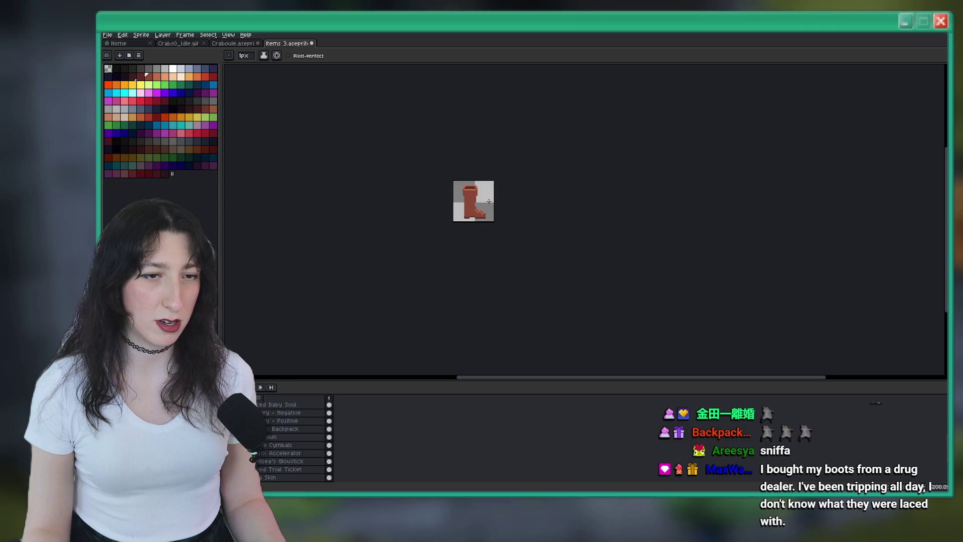
scroll(484, 204, "up", 5)
scroll(442, 219, "down", 6)
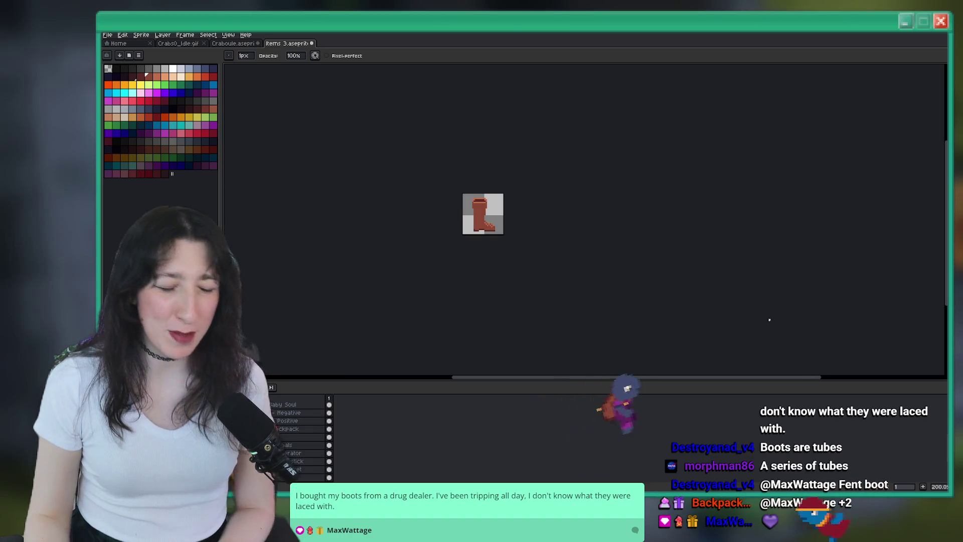
Paint three pale peach toe pixels at the boot's front.
scroll(486, 252, "up", 8)
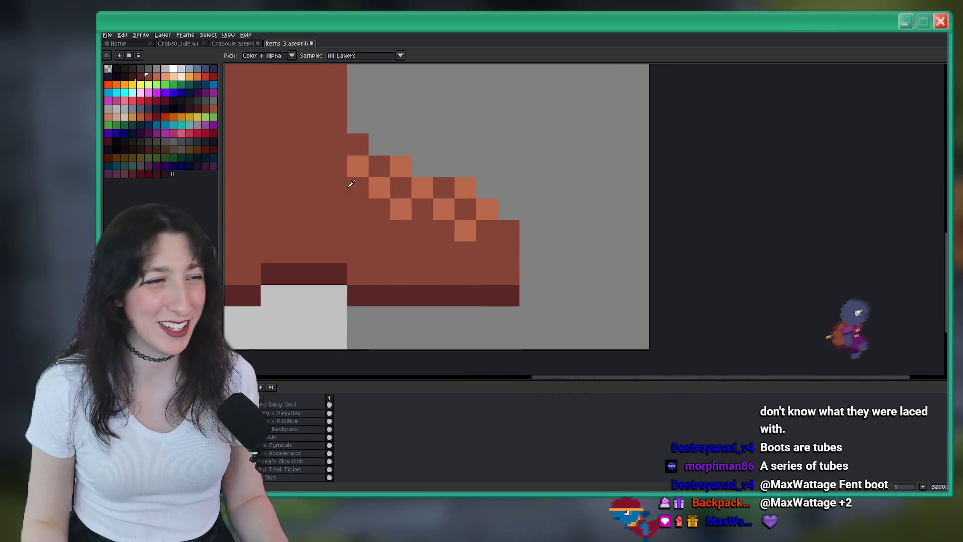
left_click(549, 269)
scroll(548, 269, "down", 1)
scroll(452, 240, "up", 1)
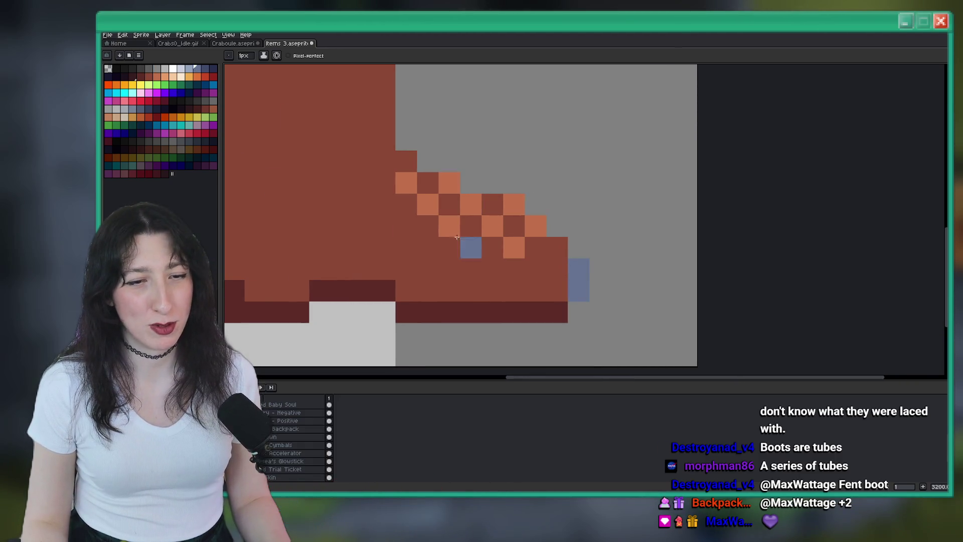
left_click(173, 76)
left_click(557, 269)
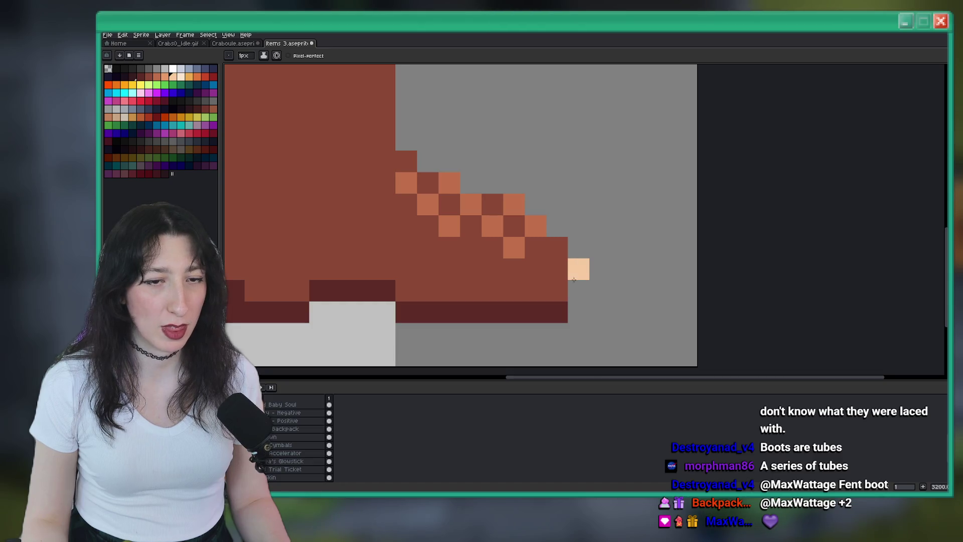
left_click(579, 248)
left_click(579, 312)
Add two medium orange pixels, then repaint the lower orange toe pixels dark red and brown.
scroll(579, 312, "down", 3)
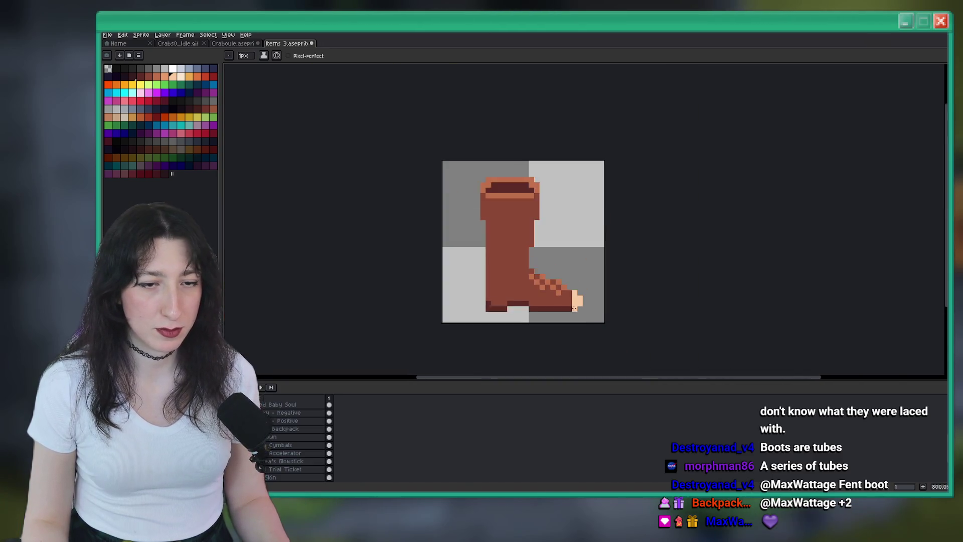
scroll(551, 289, "up", 3)
left_click(164, 76)
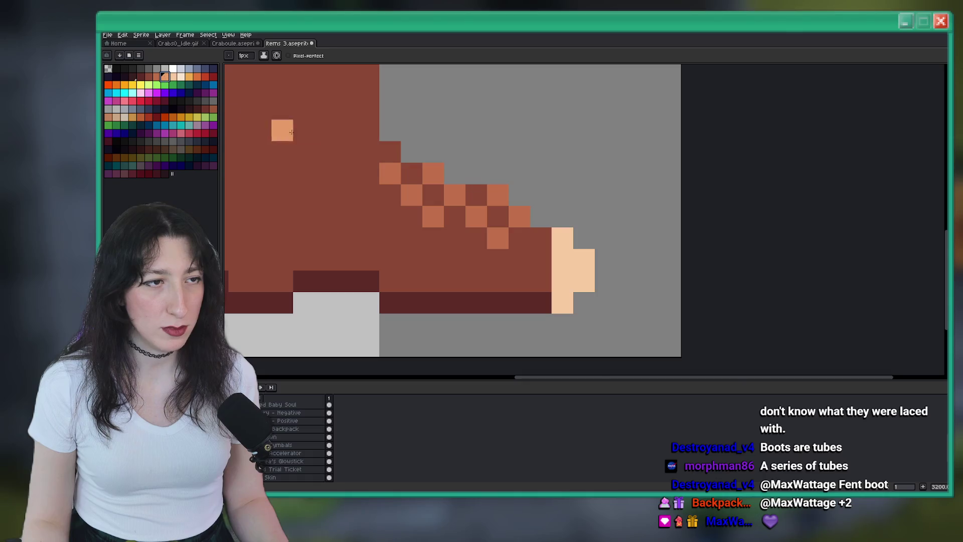
left_click_drag(541, 272, 543, 305)
scroll(543, 305, "down", 4)
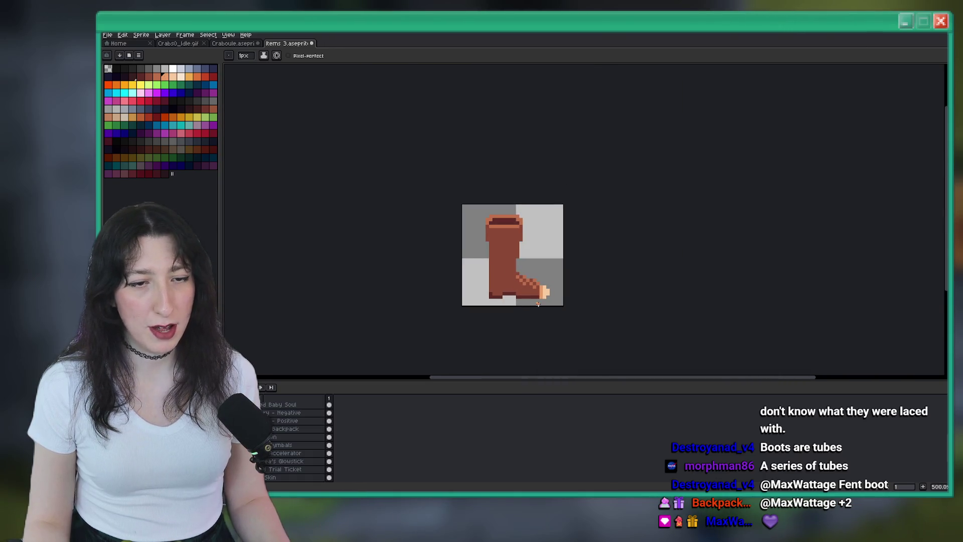
scroll(546, 276, "up", 5)
left_click(501, 261, "alt")
left_click(537, 261)
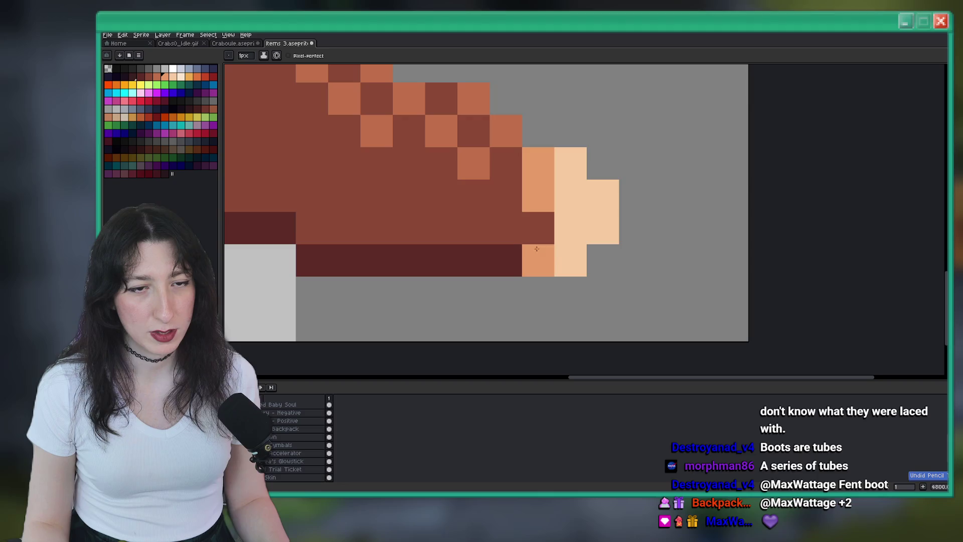
Paint the dark-red pixel under the toe in the boot's brown and zoom out to check.
scroll(543, 251, "down", 4)
scroll(543, 228, "up", 4)
left_click(543, 229)
left_click(536, 257)
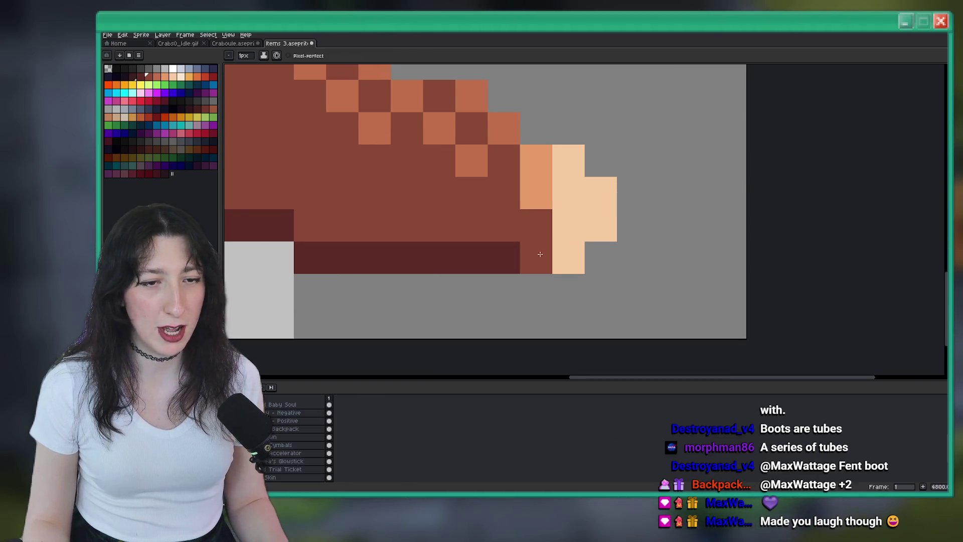
scroll(552, 246, "down", 5)
scroll(571, 244, "up", 5)
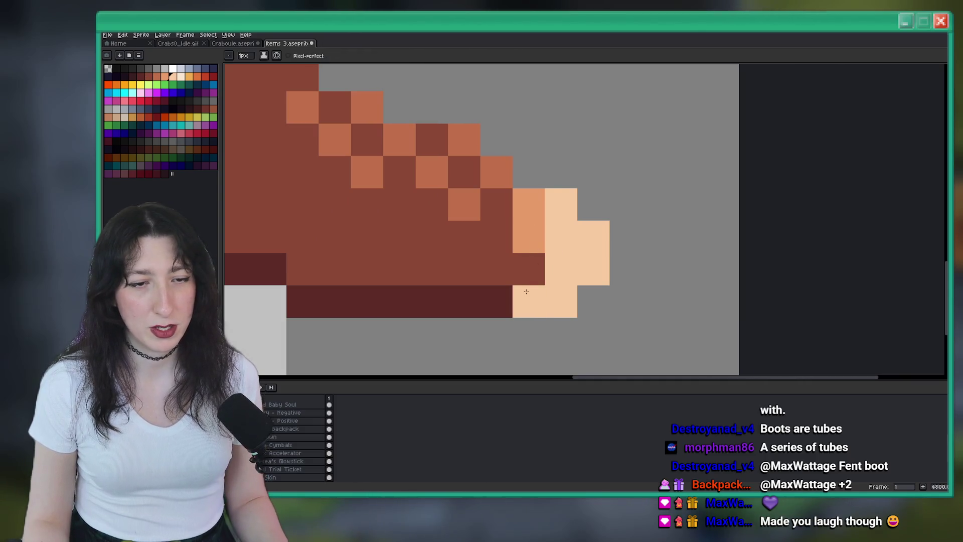
scroll(480, 290, "down", 5)
scroll(480, 290, "down", 3)
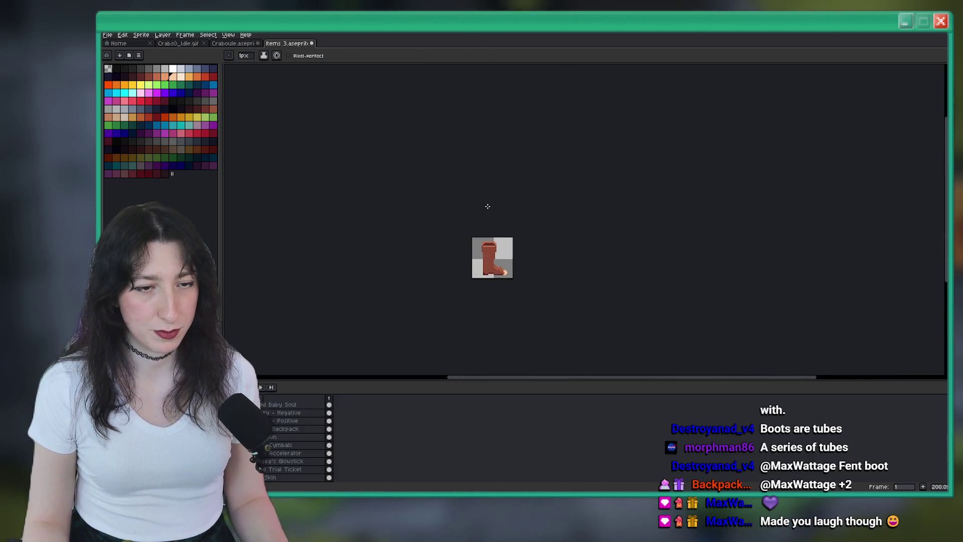
scroll(496, 276, "up", 4)
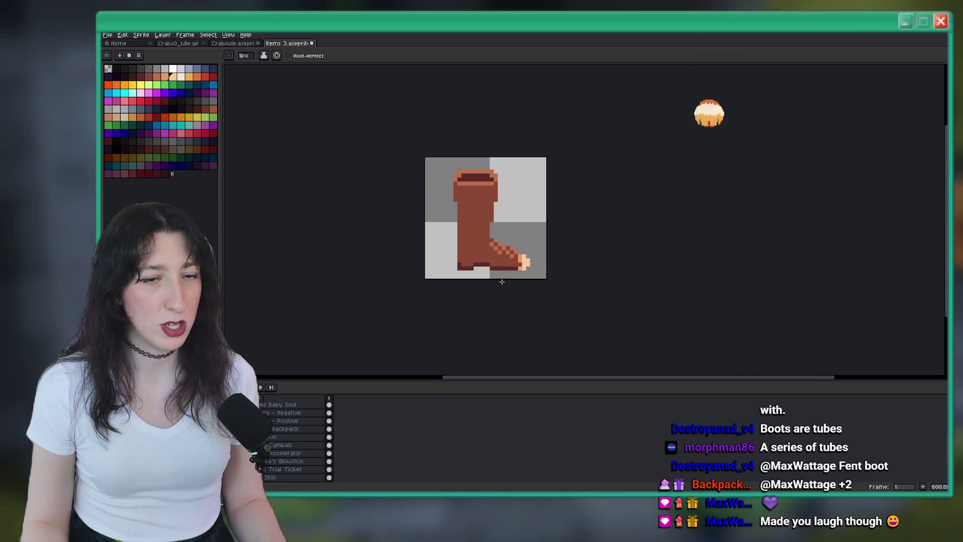
Sample the dark maroon colour from the boot with the eyedropper.
scroll(502, 276, "up", 3)
left_click_drag(482, 192, 474, 203)
scroll(474, 203, "down", 5)
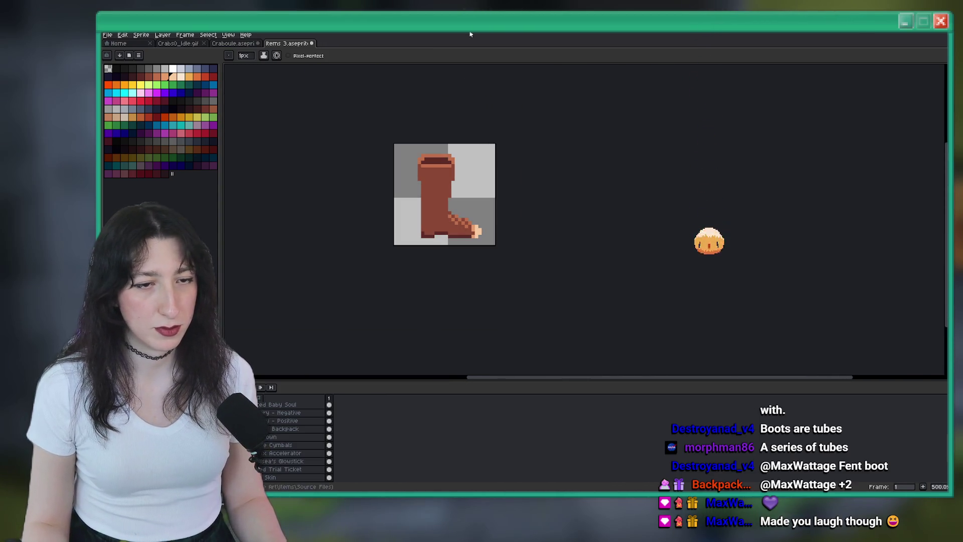
scroll(503, 221, "up", 2)
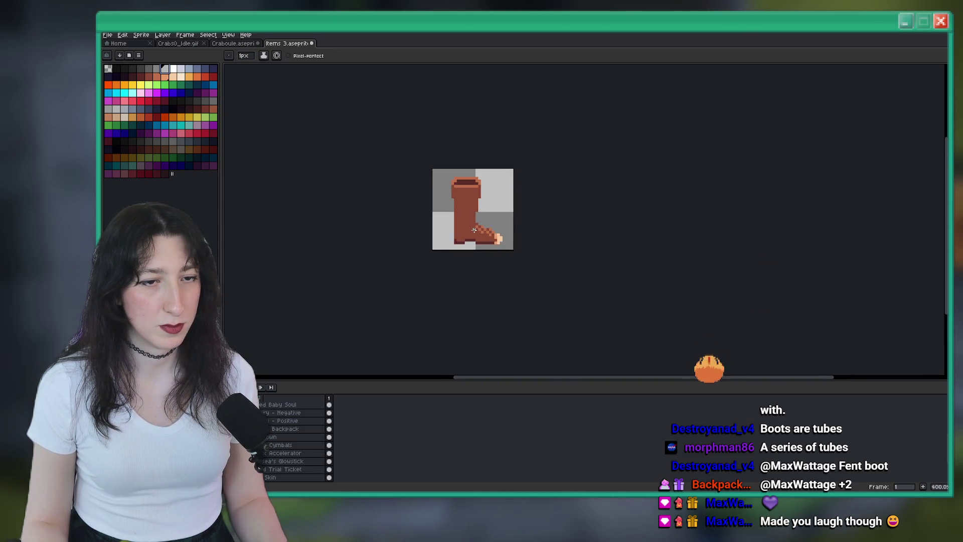
key("i")
left_click(503, 221)
scroll(503, 221, "up", 3)
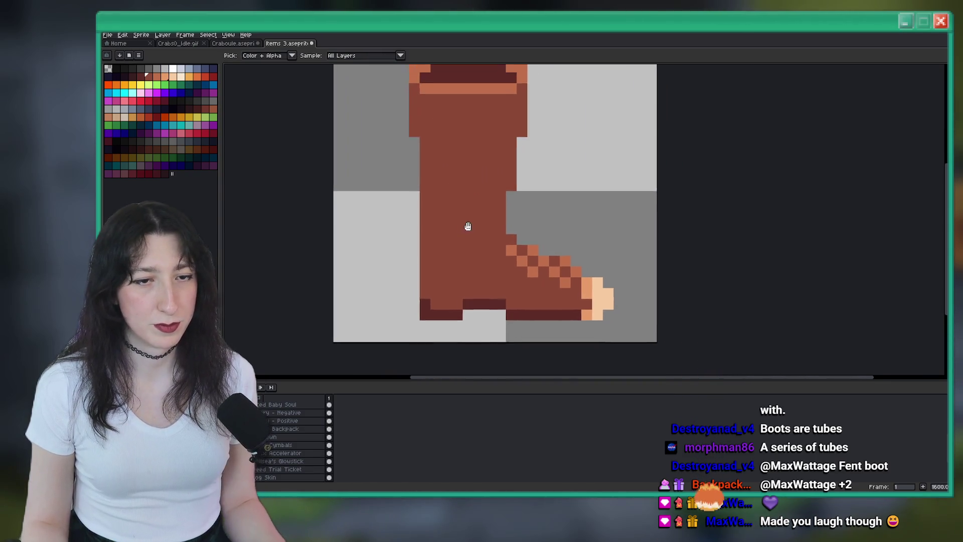
left_click(157, 75)
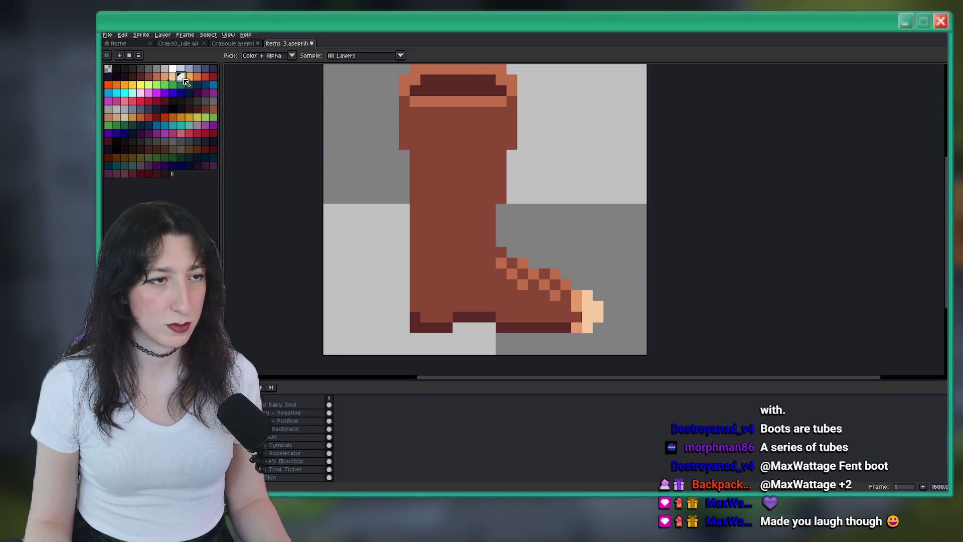
left_click(445, 94)
Draw a vertical dark maroon shading line down the left side of the shaft.
left_click_drag(415, 173, 415, 246)
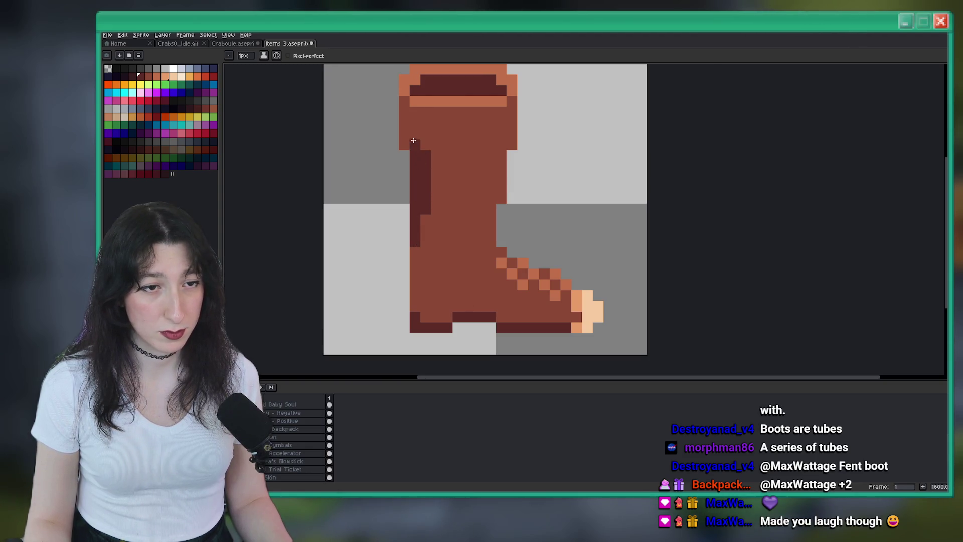
scroll(431, 170, "down", 6)
scroll(431, 169, "up", 6)
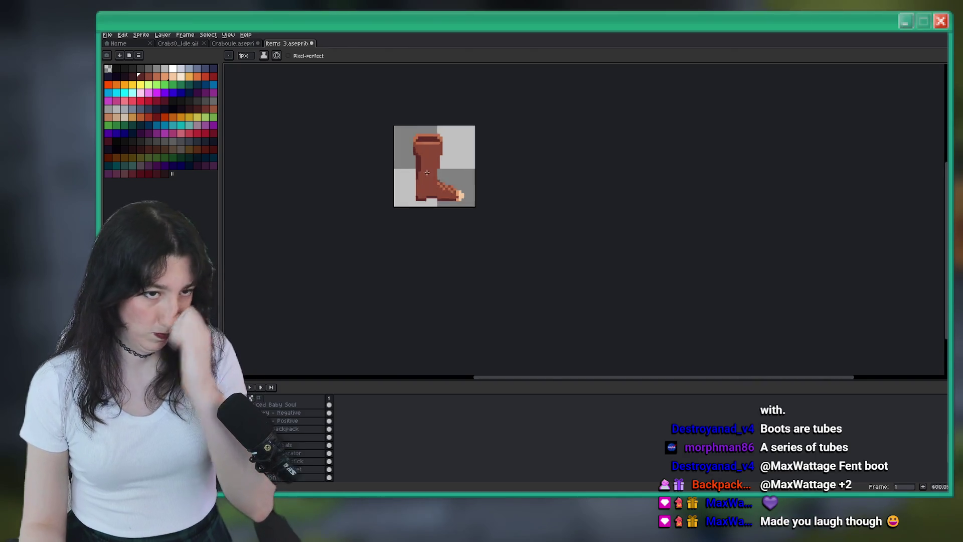
scroll(417, 186, "down", 7)
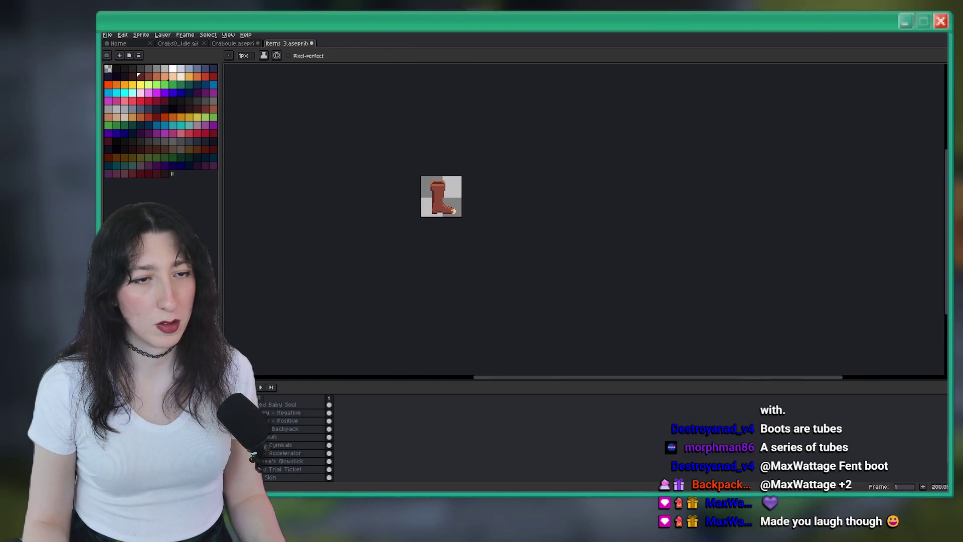
scroll(451, 210, "up", 8)
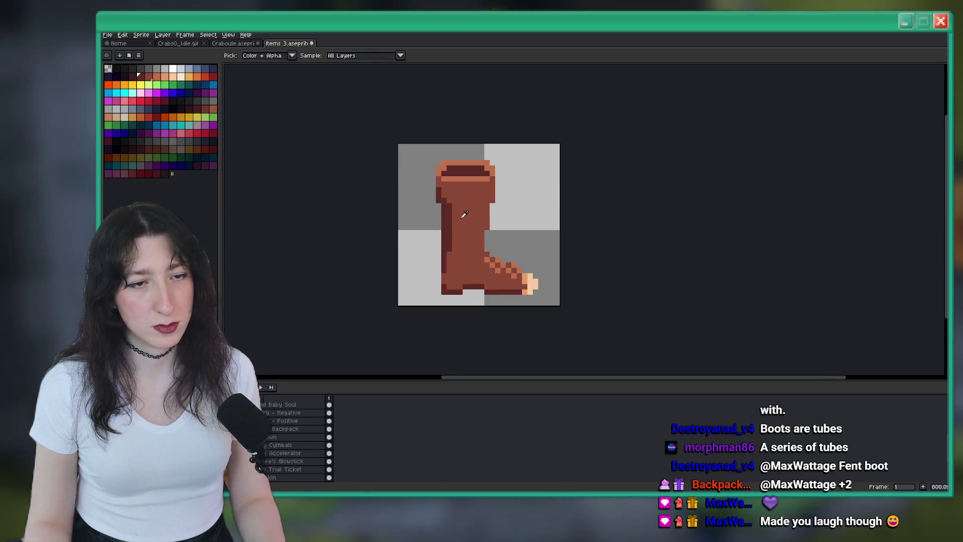
scroll(451, 210, "down", 8)
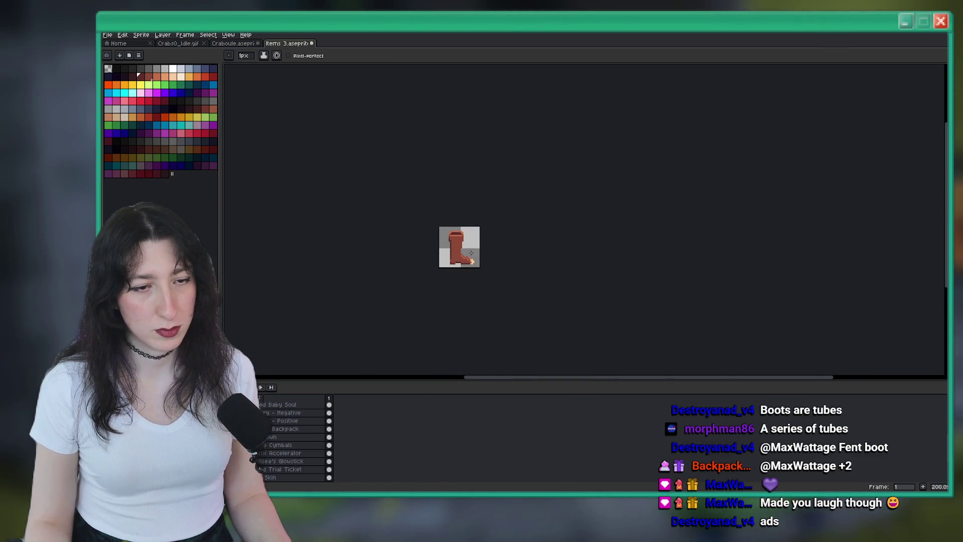
scroll(450, 258, "up", 4)
scroll(450, 258, "up", 3)
scroll(479, 266, "down", 6)
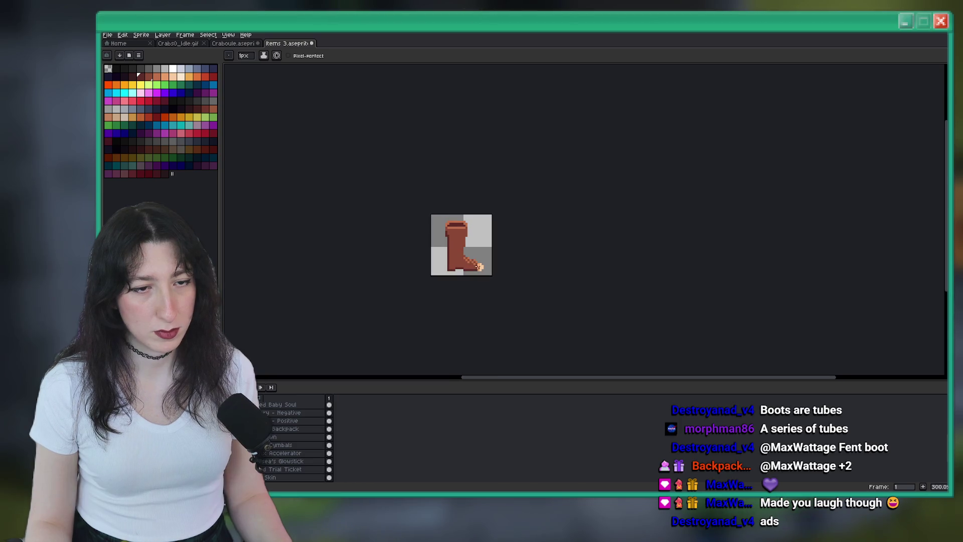
scroll(446, 217, "up", 5)
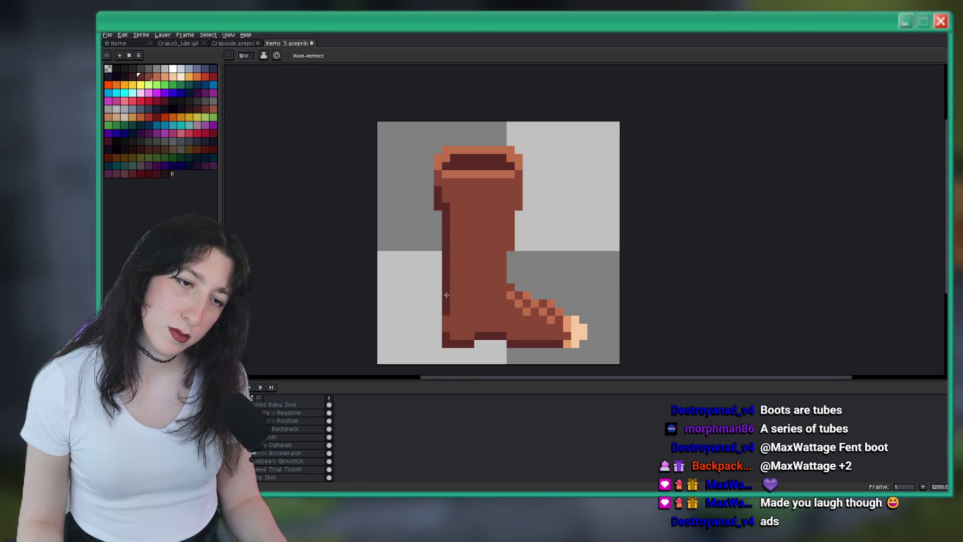
scroll(447, 308, "down", 4)
scroll(454, 246, "up", 4)
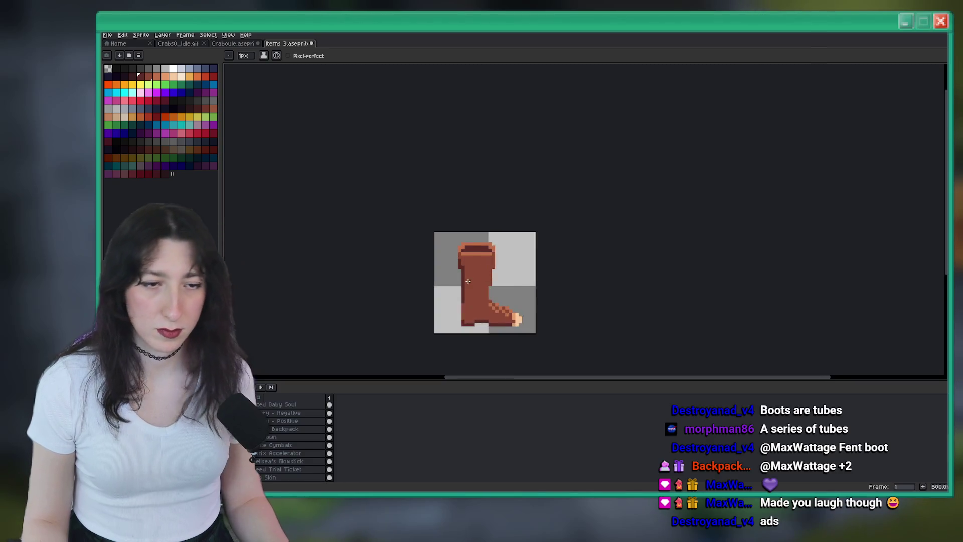
Switch back to the Pencil and zoom around the boot's shaft to inspect it.
scroll(449, 244, "down", 6)
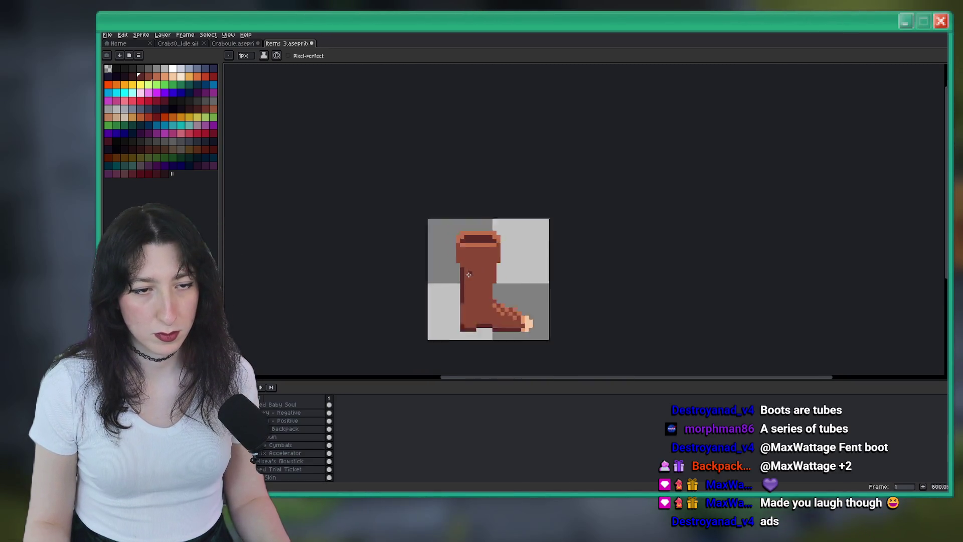
scroll(493, 302, "up", 2)
key("b")
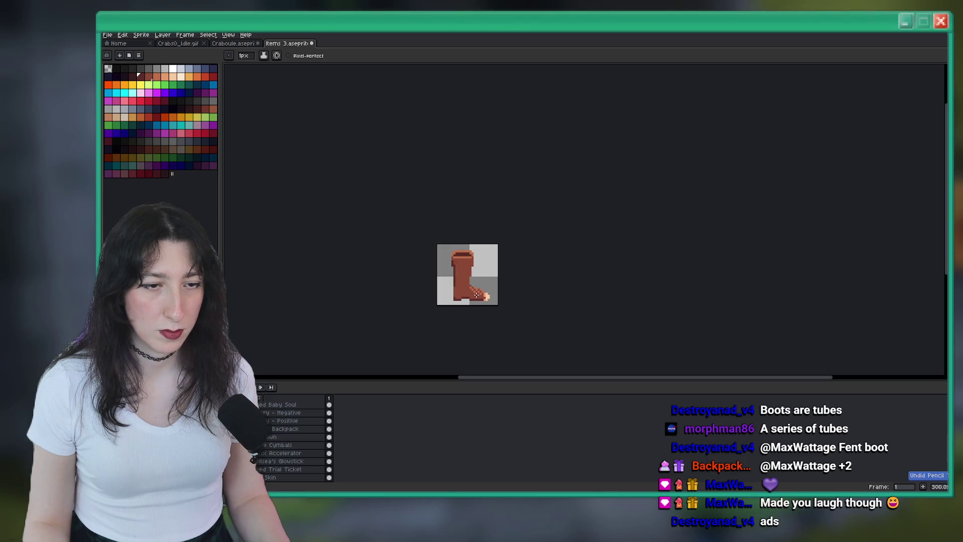
scroll(466, 286, "up", 5)
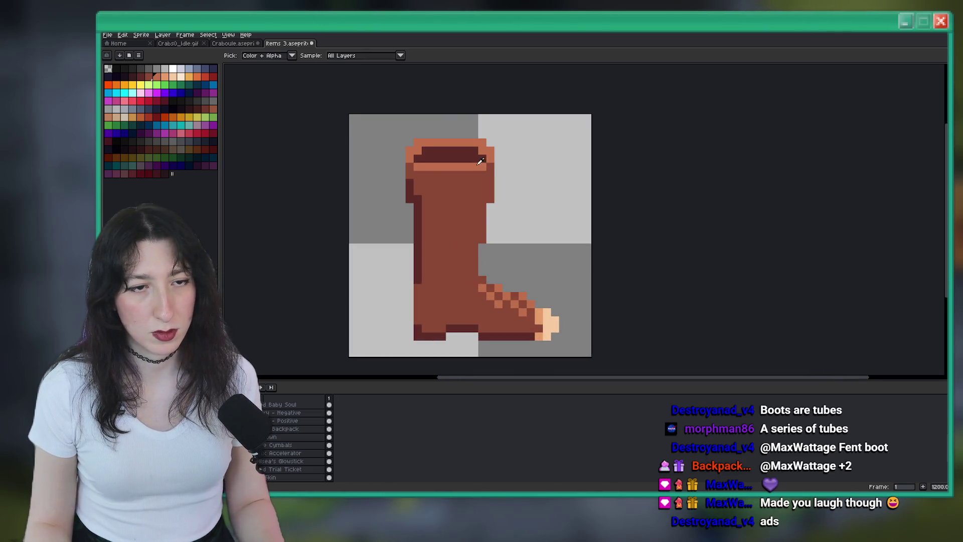
scroll(489, 236, "up", 1)
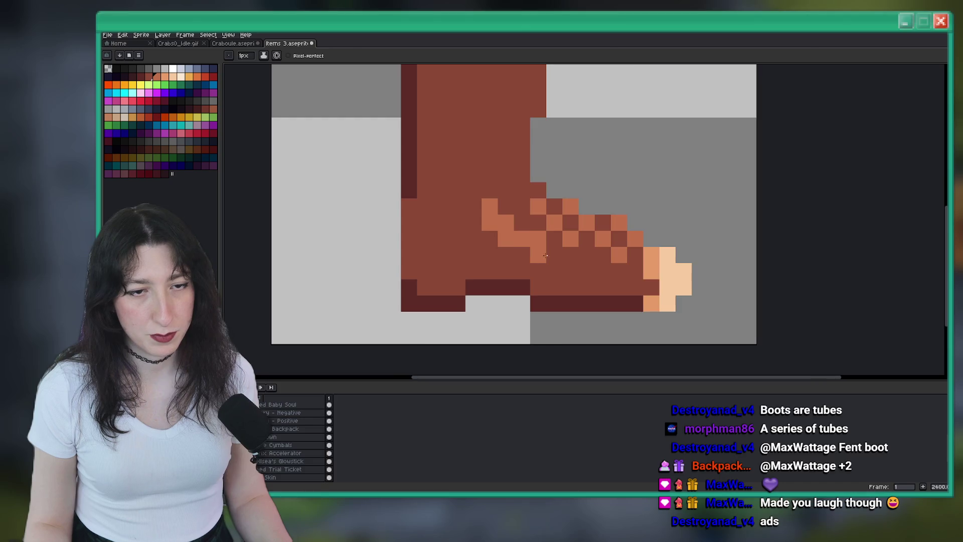
scroll(546, 227, "down", 5)
scroll(546, 227, "up", 2)
scroll(550, 262, "down", 5)
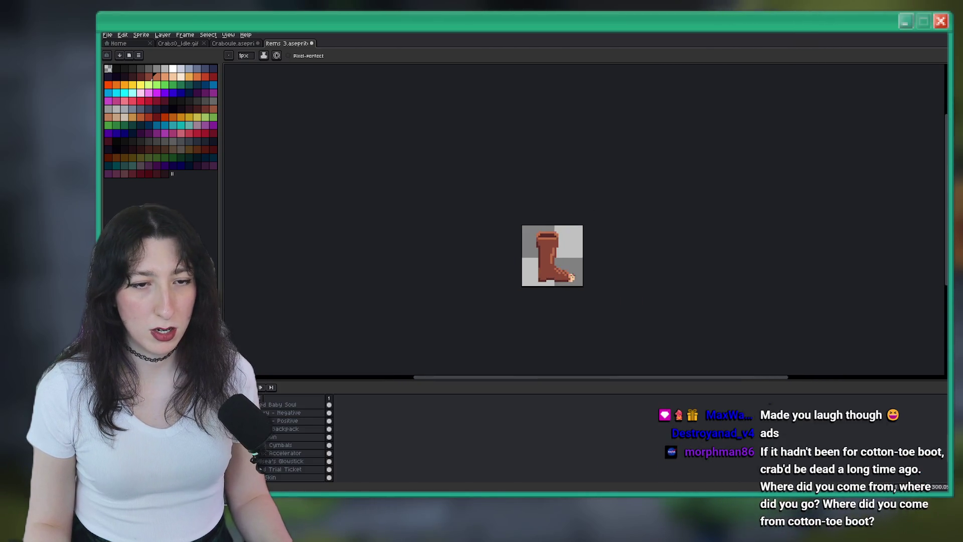
scroll(559, 247, "up", 8)
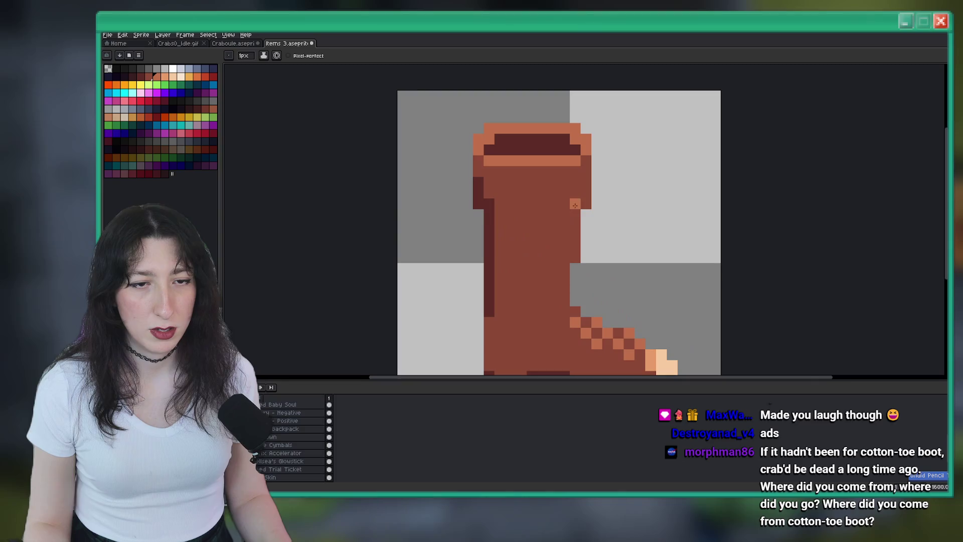
scroll(577, 232, "down", 4)
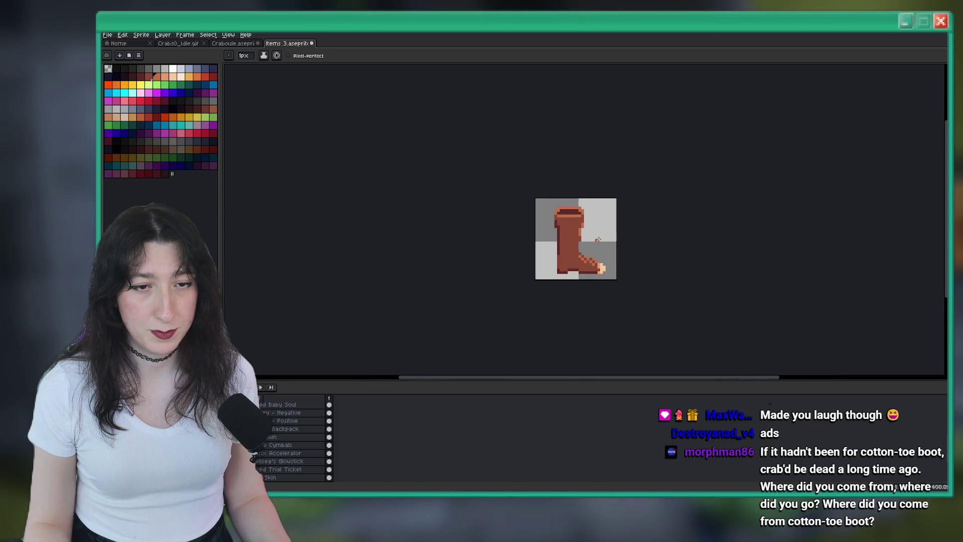
scroll(527, 234, "up", 4)
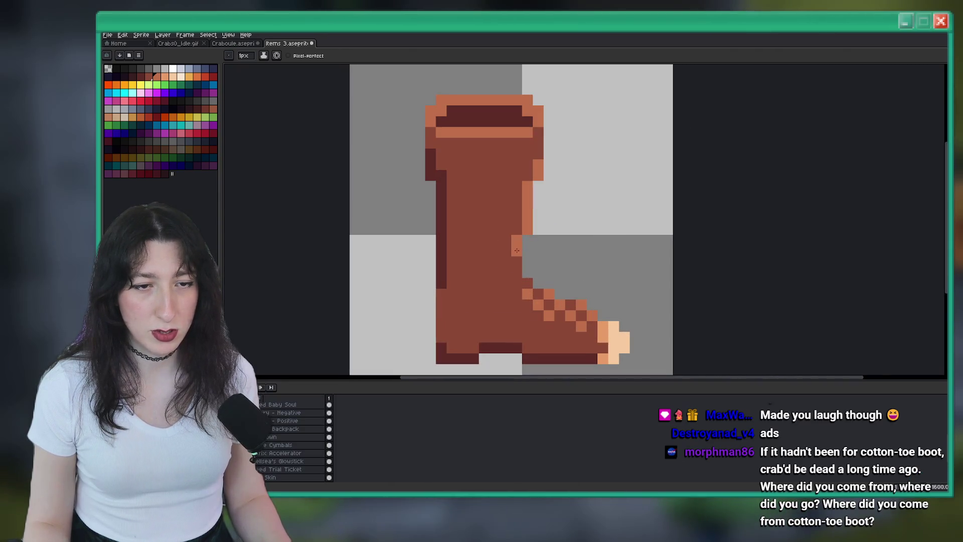
scroll(529, 236, "down", 6)
scroll(532, 241, "up", 6)
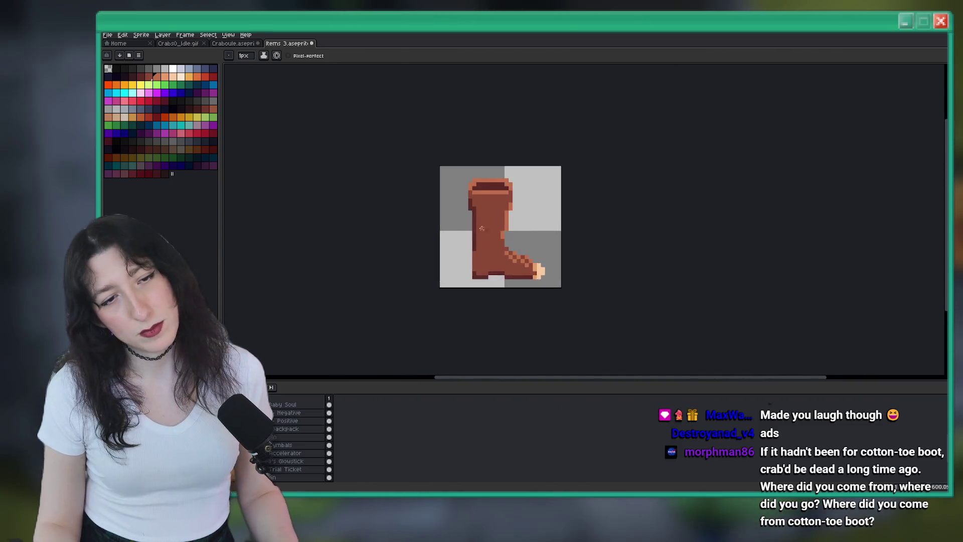
Fill the shaft's light right-edge pixels dark maroon with the Paint Bucket, then return to the Pencil.
key("g")
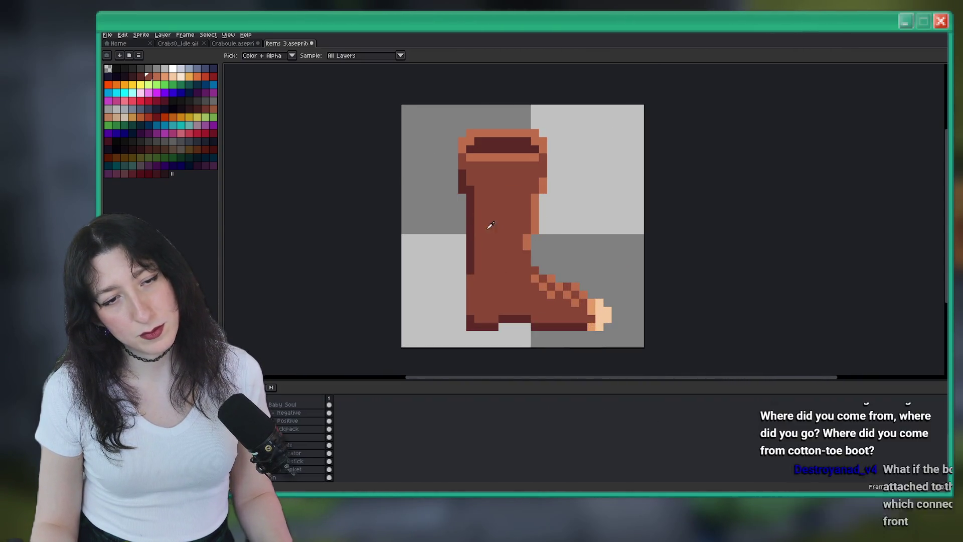
left_click(527, 243)
left_click(534, 204)
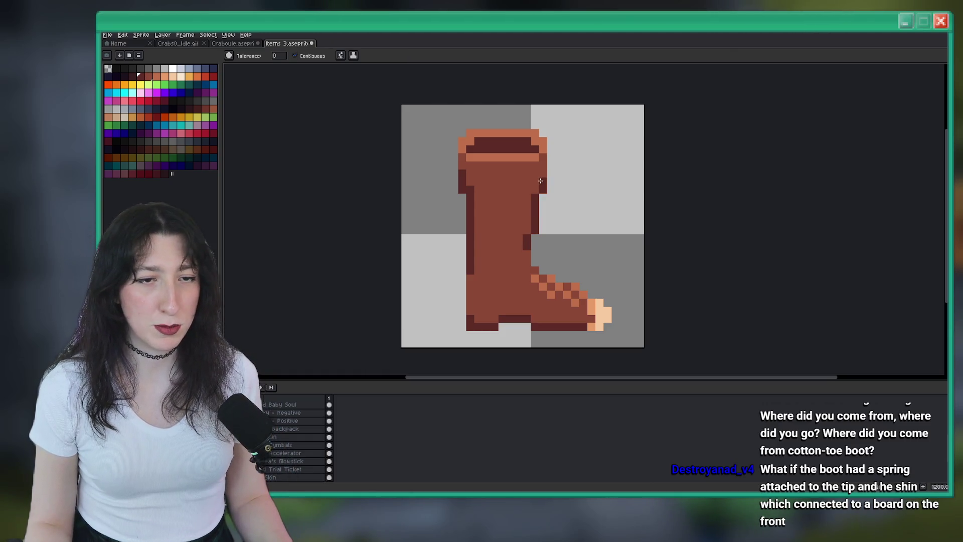
scroll(540, 180, "down", 6)
scroll(500, 212, "up", 8)
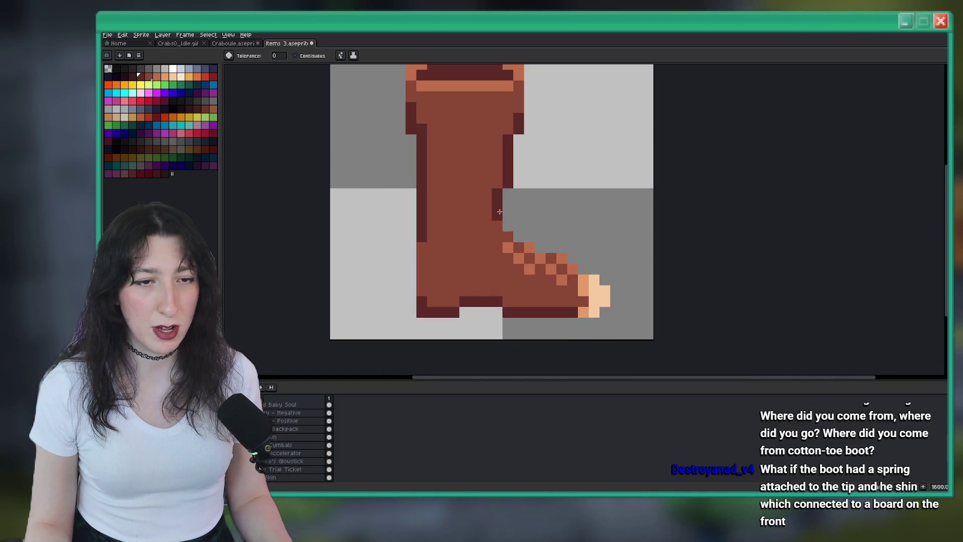
key("b")
scroll(550, 228, "down", 7)
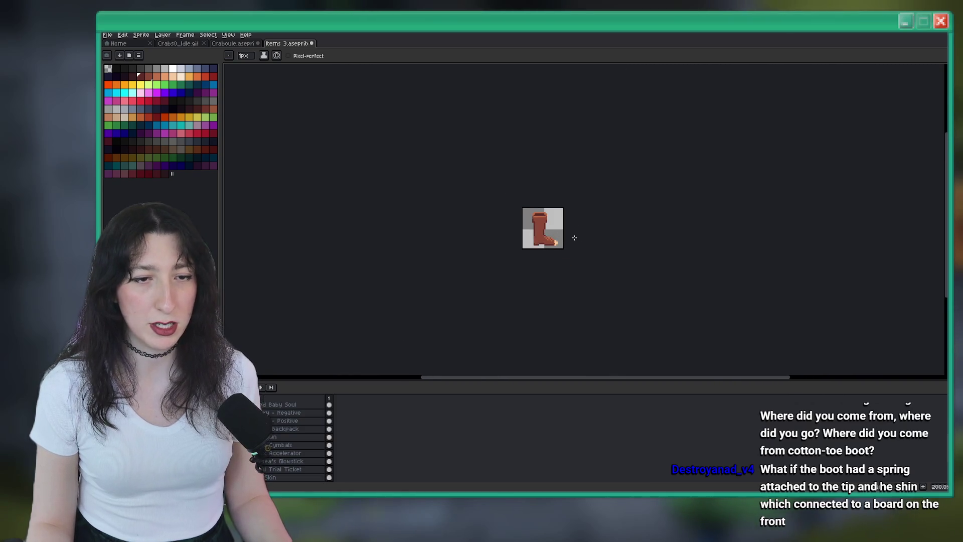
left_click_drag(575, 237, 524, 247)
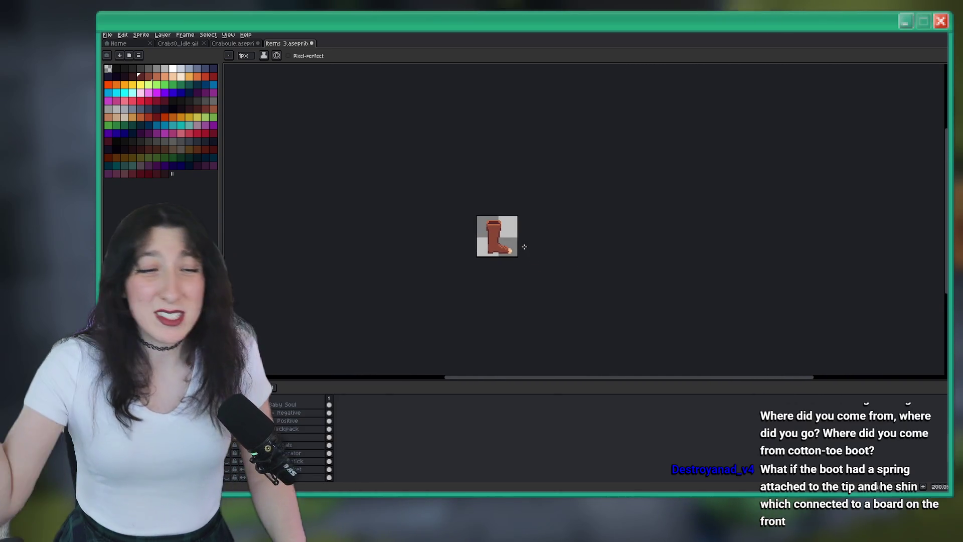
scroll(515, 237, "up", 4)
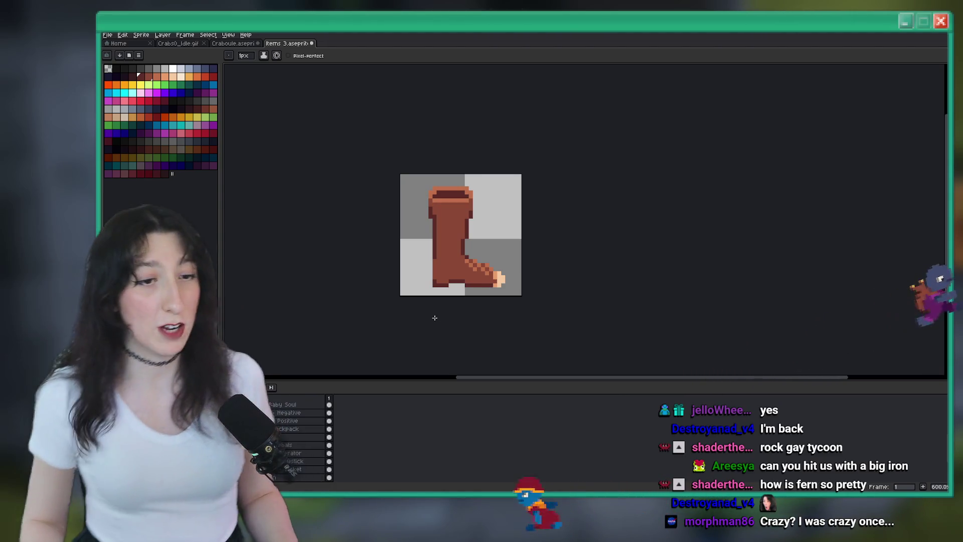
Select and then deselect the whole sprite canvas.
scroll(502, 271, "up", 10)
scroll(523, 239, "down", 4)
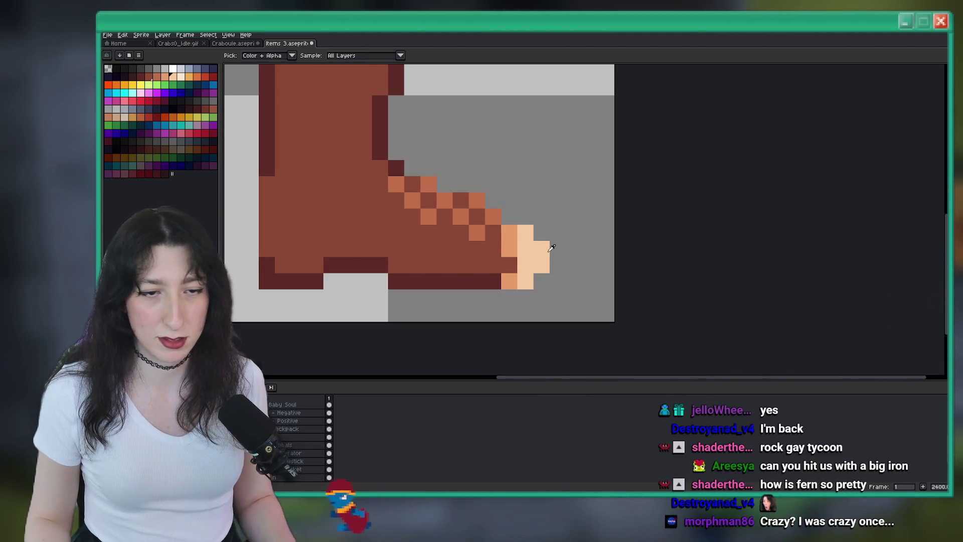
scroll(516, 166, "down", 8)
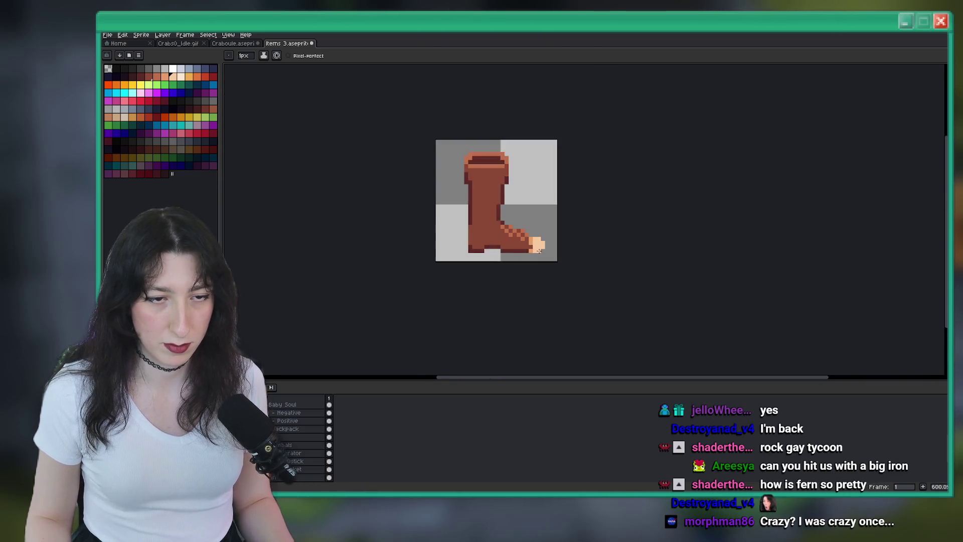
scroll(515, 165, "up", 1)
key("ctrl+a")
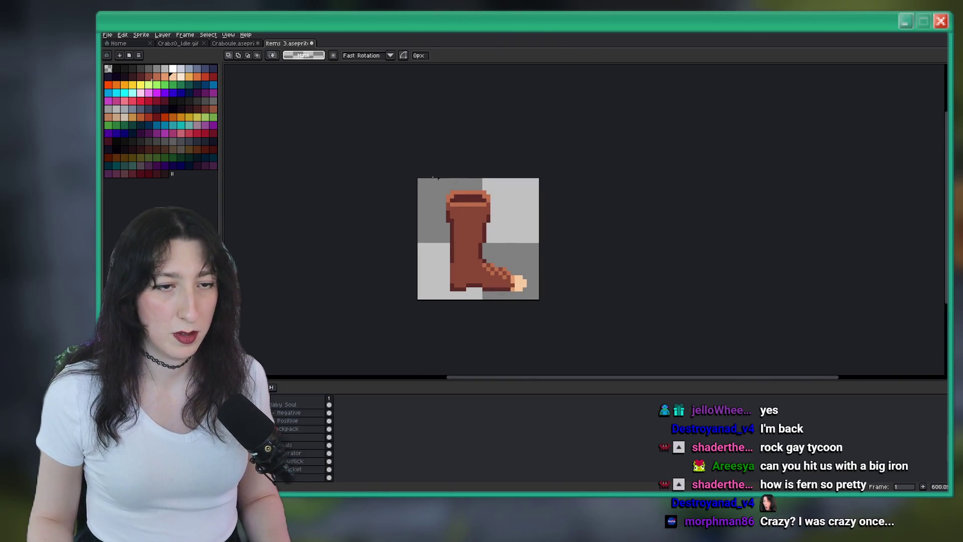
key("ctrl+d")
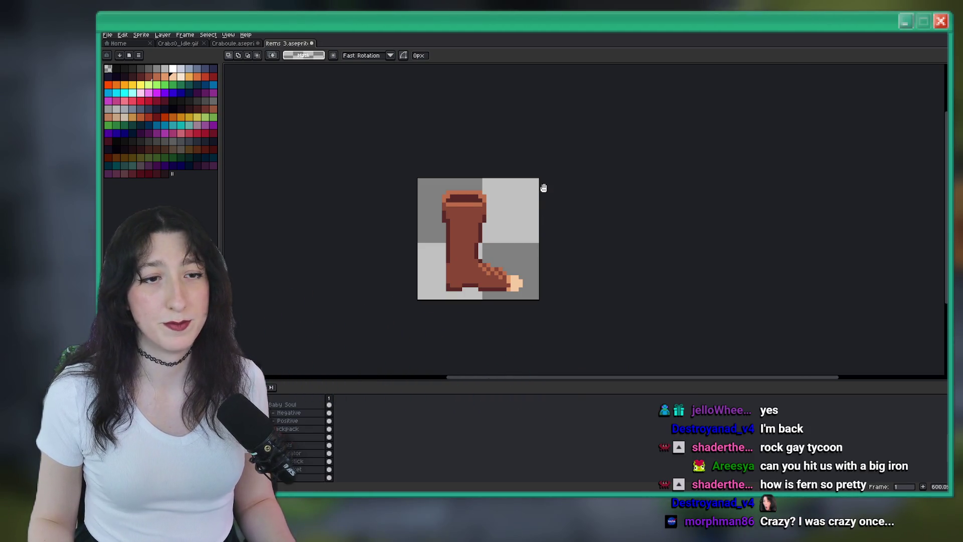
Export the sprite as SoftToedBoot.png into the Imported folder and switch to GameMaker.
key("ctrl+e")
left_click(740, 183)
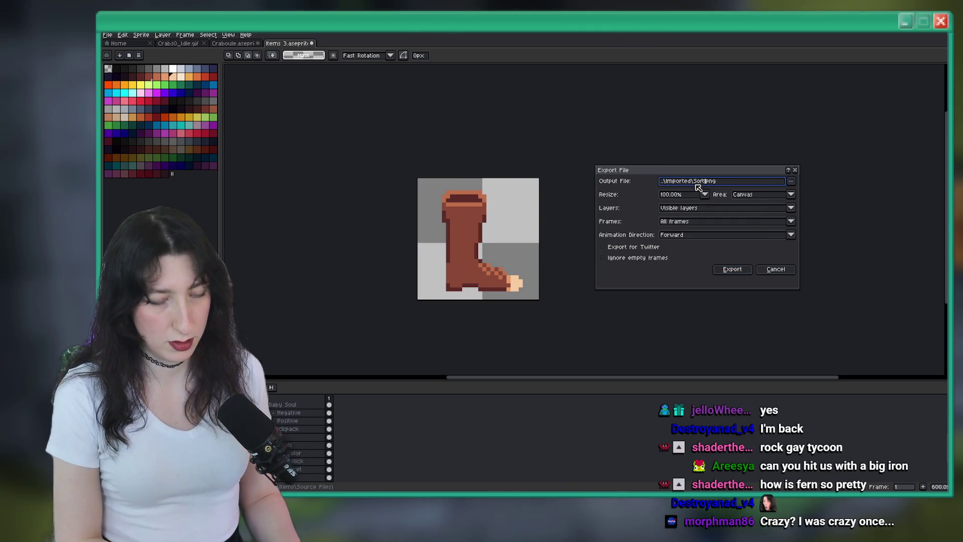
key("Return")
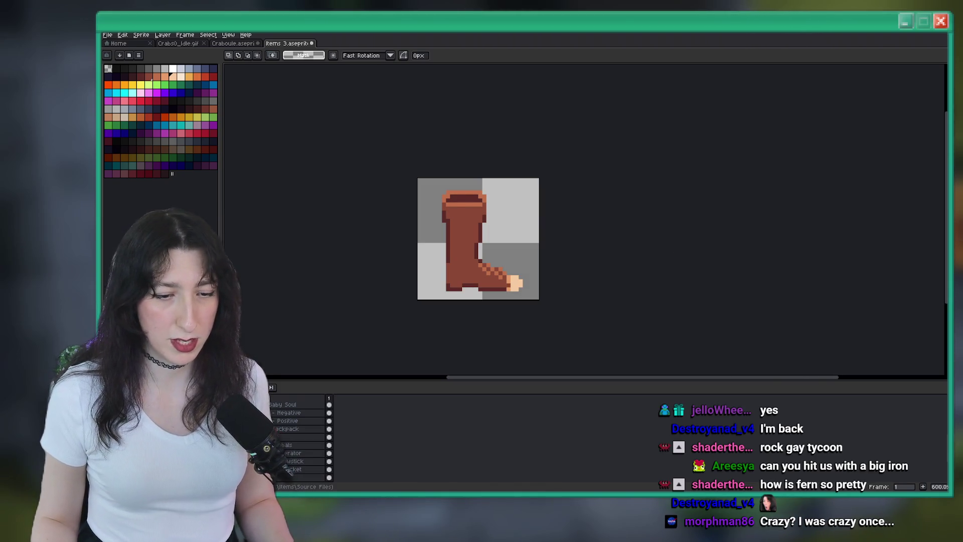
key("alt+Tab")
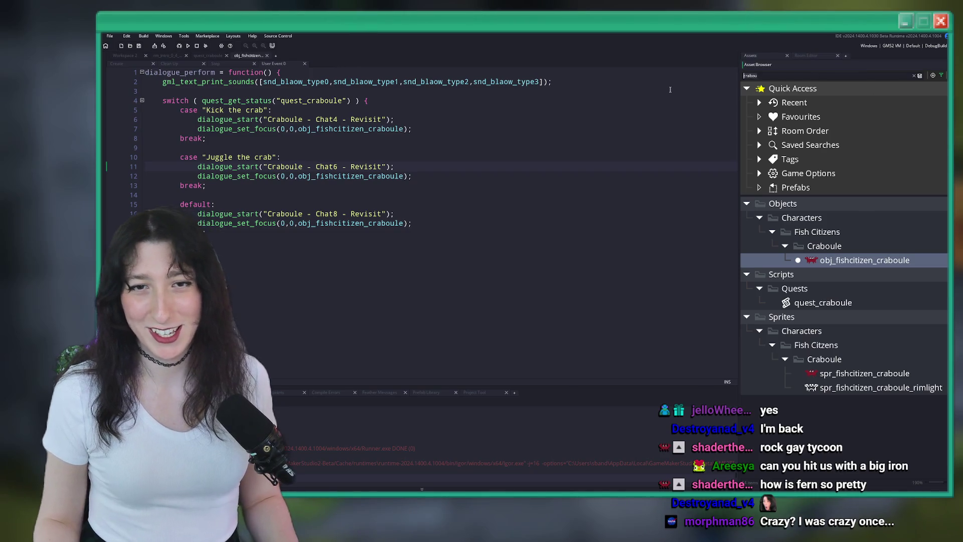
Search the assets for 'item_' and duplicate the spr_item_ankleblade sprite.
key("BackSpace")
key("BackSpace")
type("item_")
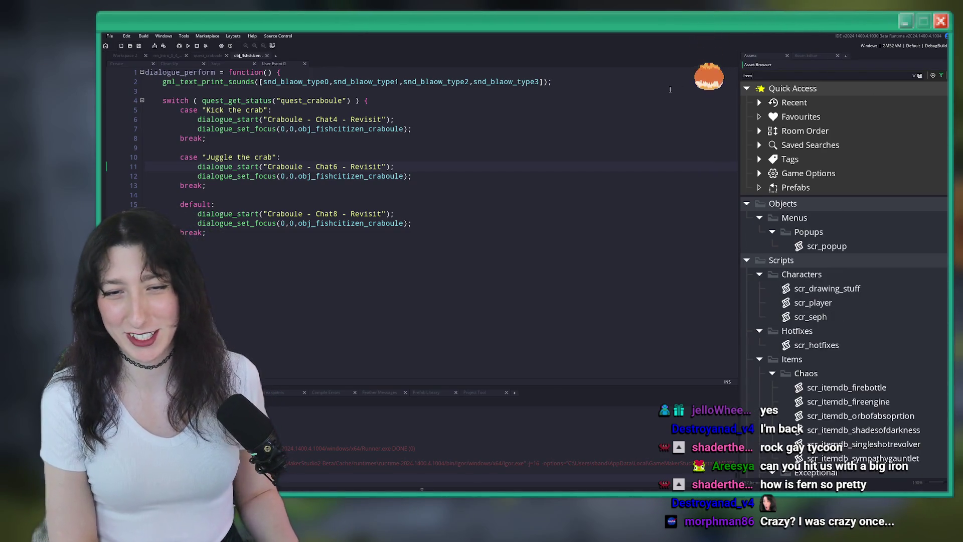
scroll(853, 200, "down", 12)
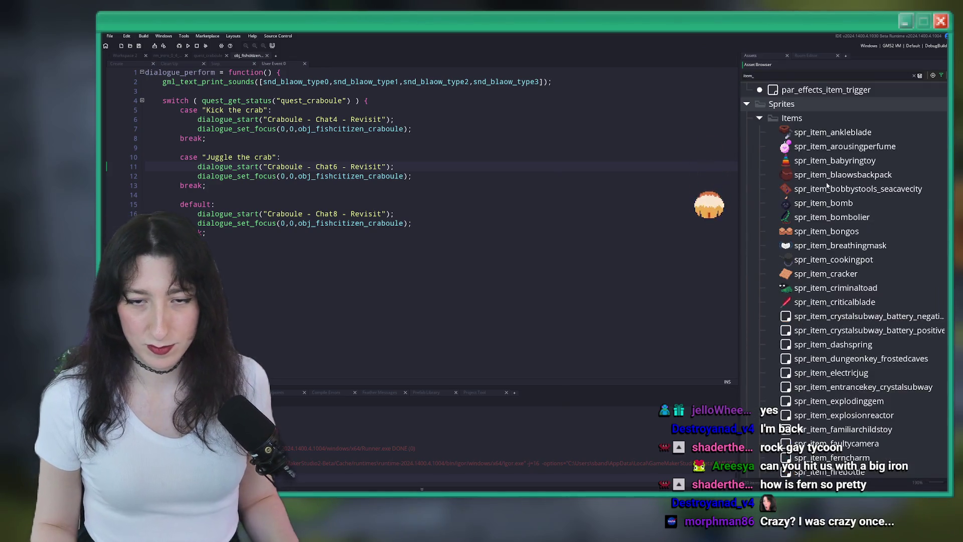
left_click(914, 75)
left_click(833, 231)
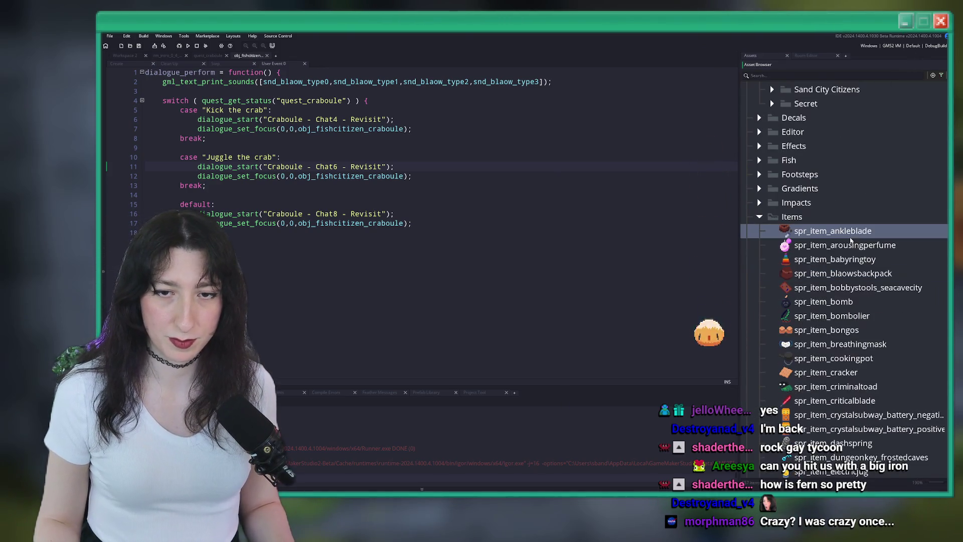
key("ctrl+d")
Rename the duplicate to spr_item_softtoedboot and open it in the sprite editor.
key("BackSpace")
key("BackSpace")
key("BackSpace")
type("soft")
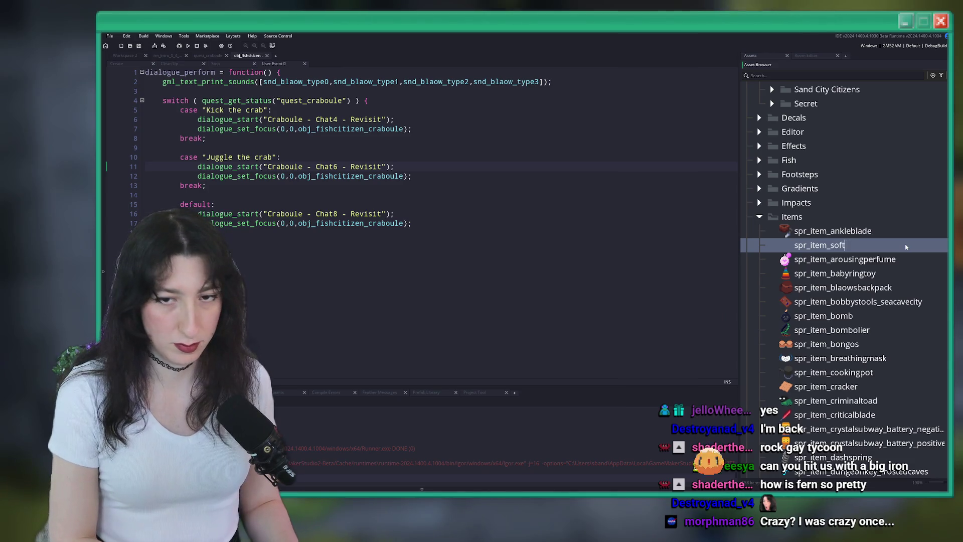
type("toedboot")
key("Return")
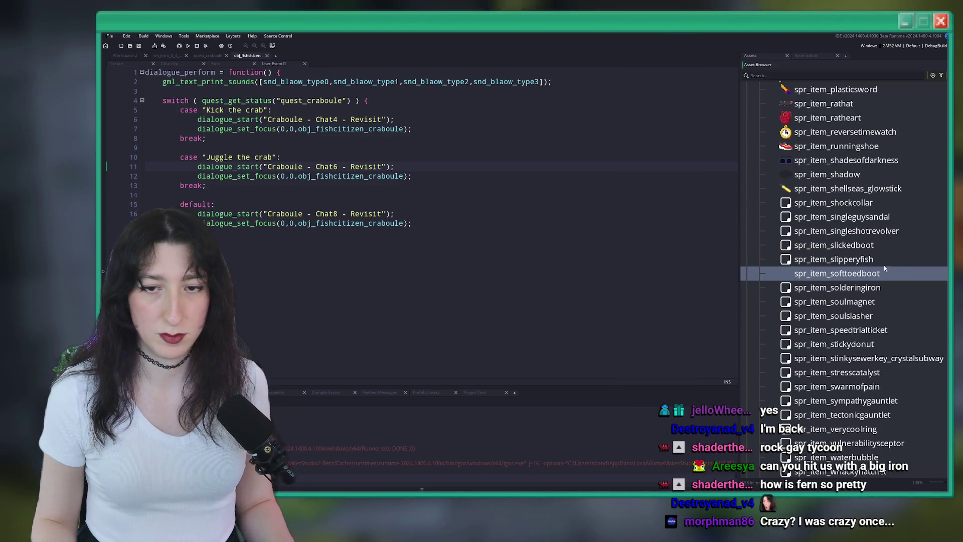
double_click(880, 275)
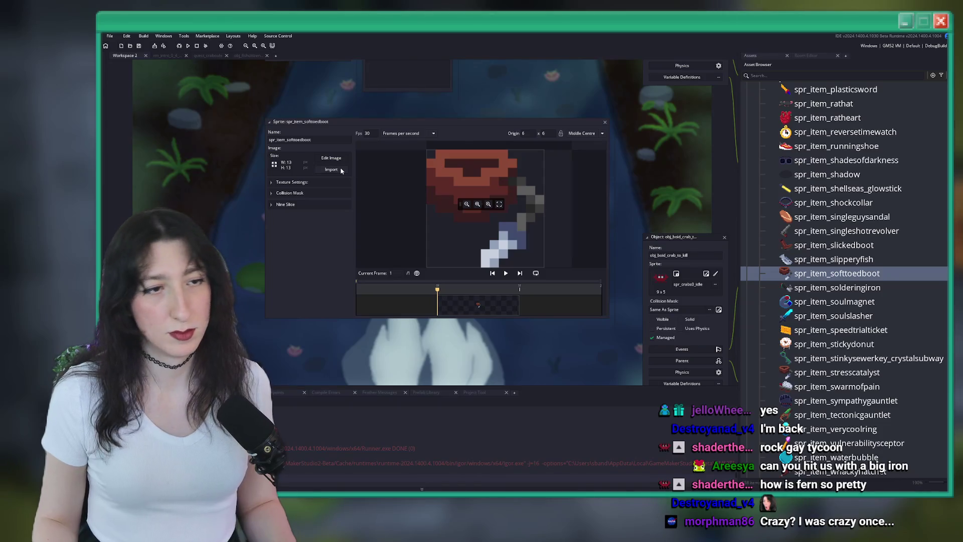
Start an image import and browse to the BringMeHope Game Art\Items\Imported folder.
left_click(340, 171)
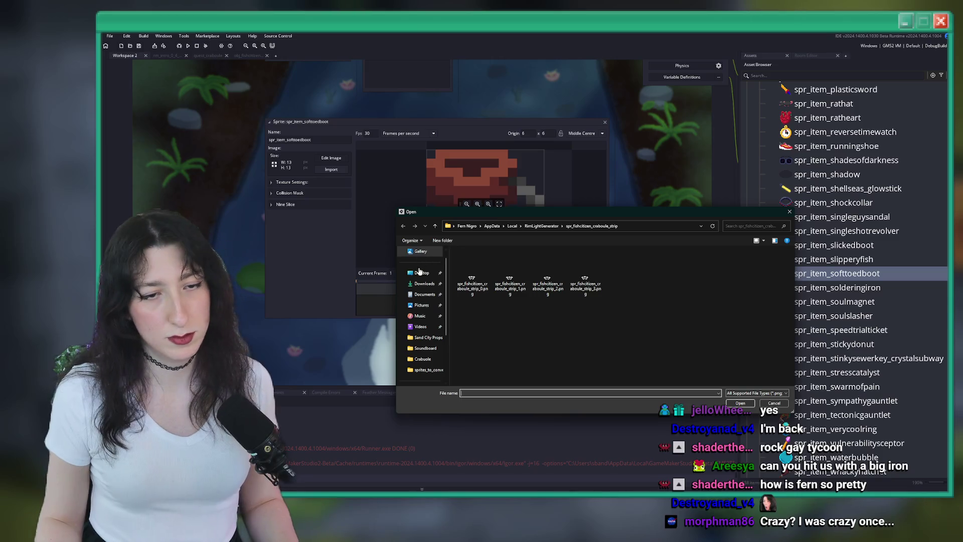
left_click(421, 273)
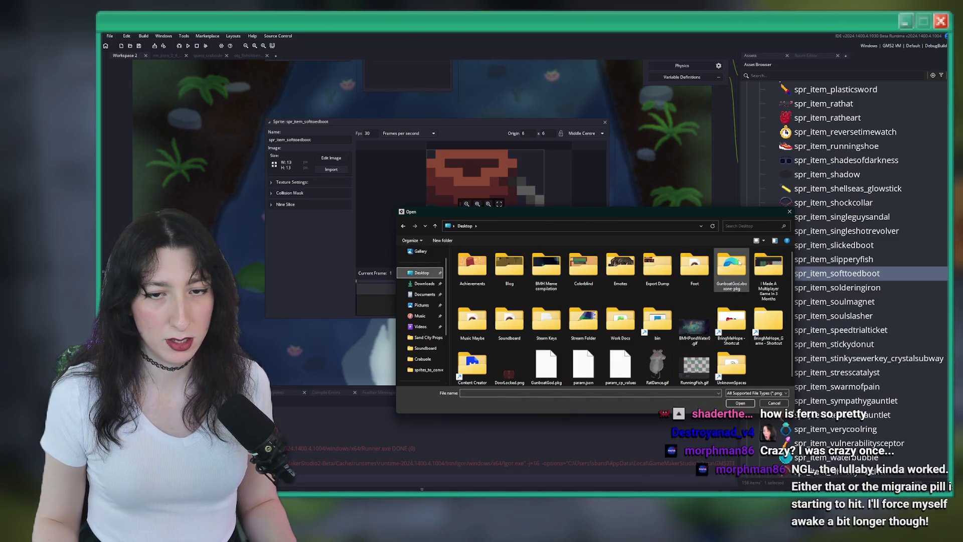
scroll(747, 339, "down", 1)
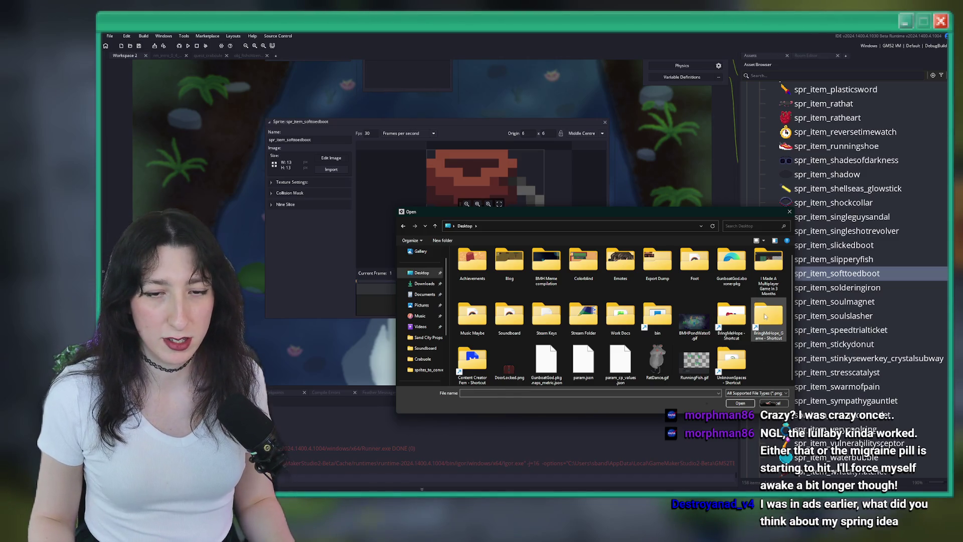
left_click(743, 309)
double_click(743, 309)
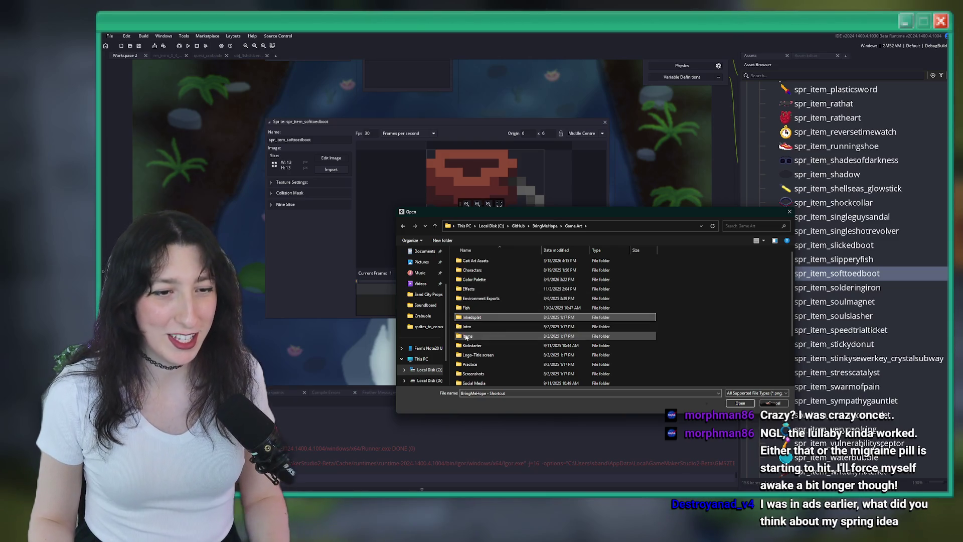
double_click(485, 336)
double_click(489, 260)
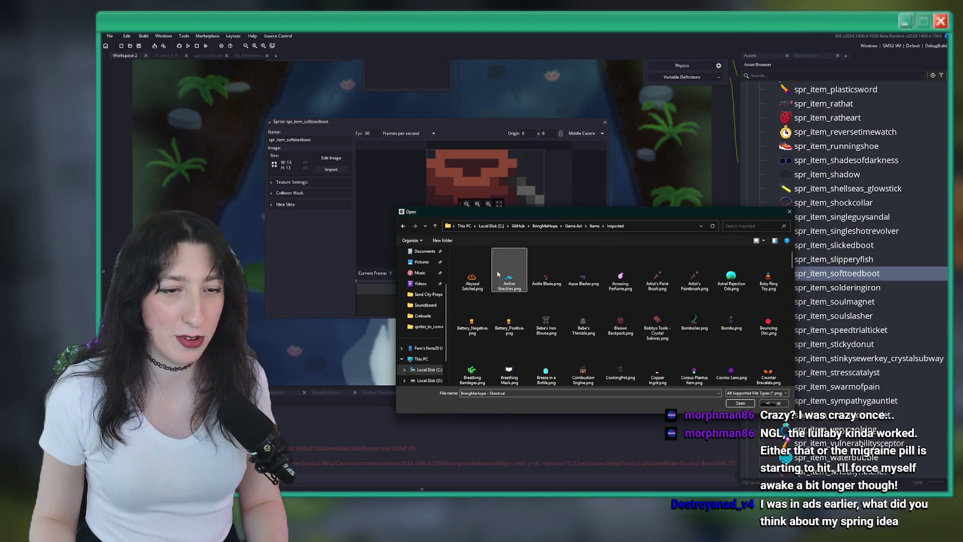
Import SoftToedBoot.png and confirm replacing the sprite's placeholder image.
scroll(552, 280, "down", 10)
left_click(731, 271)
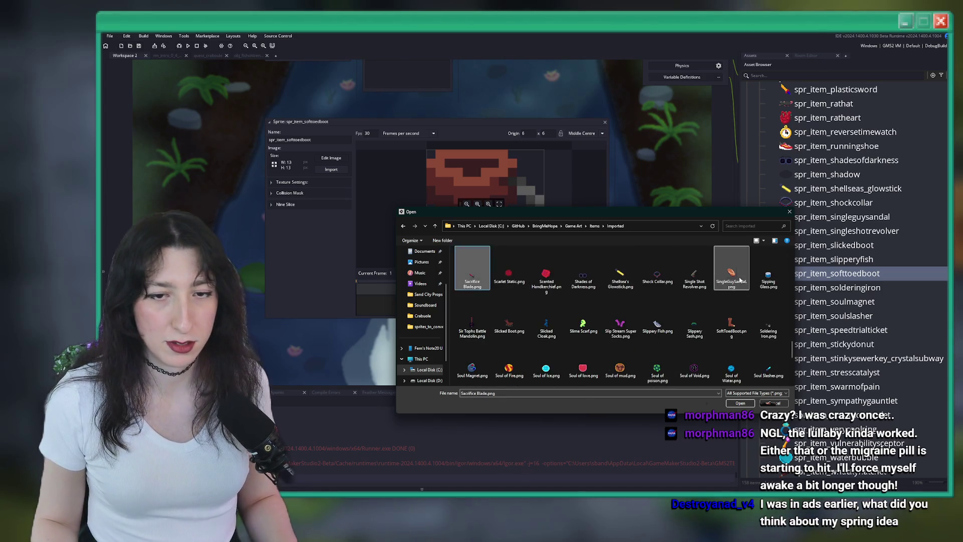
double_click(728, 321)
left_click(548, 273)
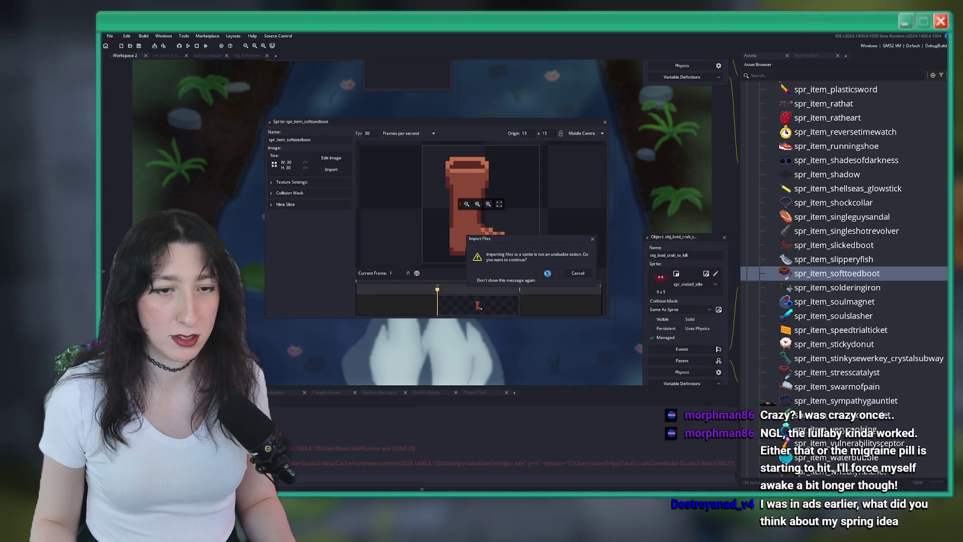
double_click(746, 287)
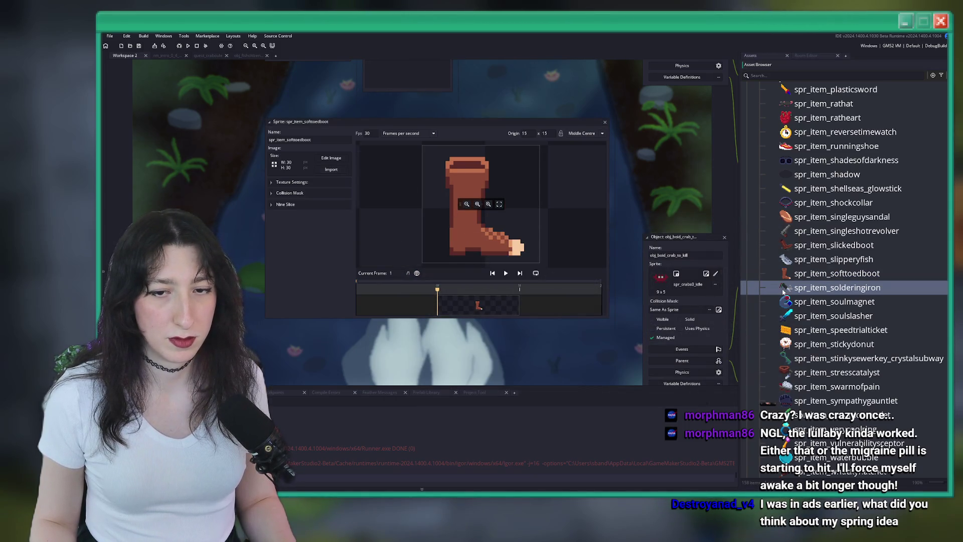
Auto-trim the boot image to 20x25, then close the soldering iron, image and sprite windows.
left_click(605, 122)
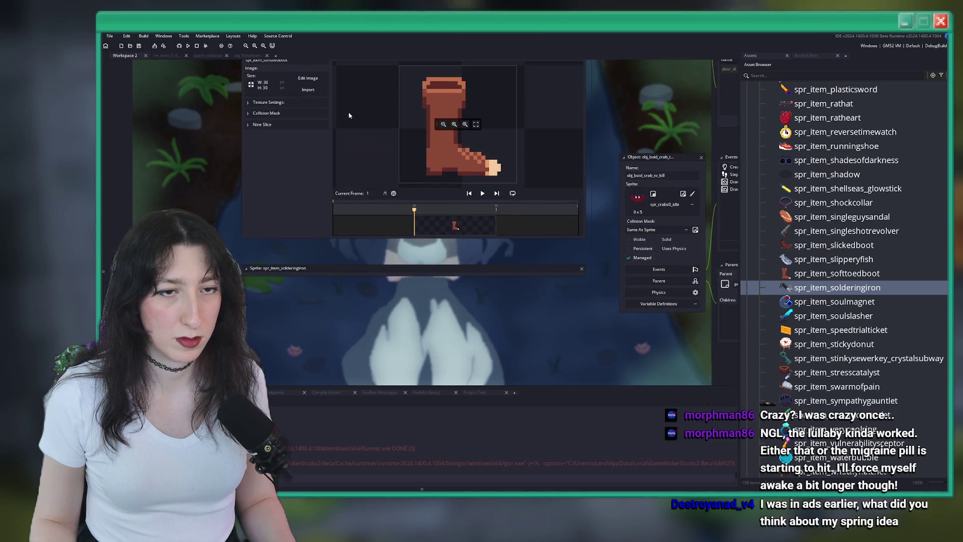
left_click(304, 67)
left_click(304, 36)
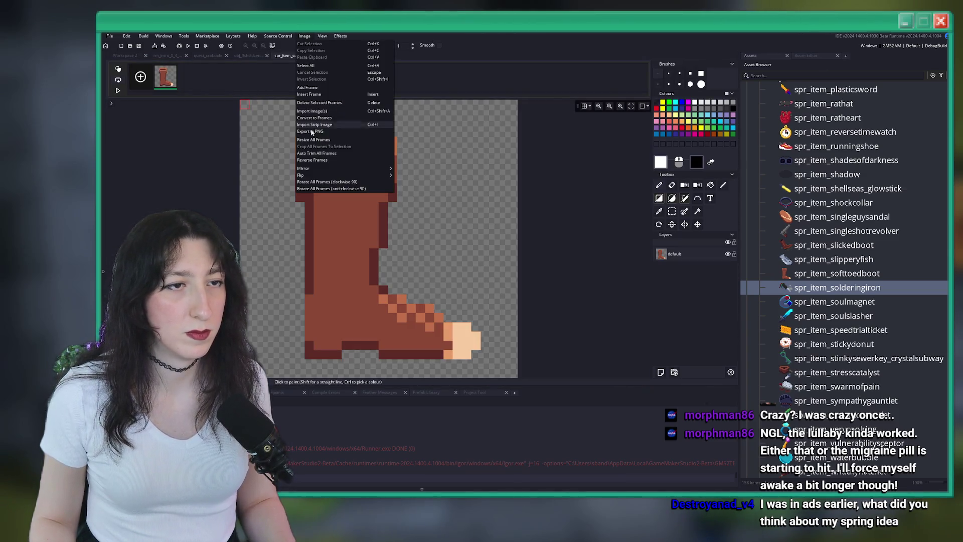
left_click(341, 153)
middle_click(301, 57)
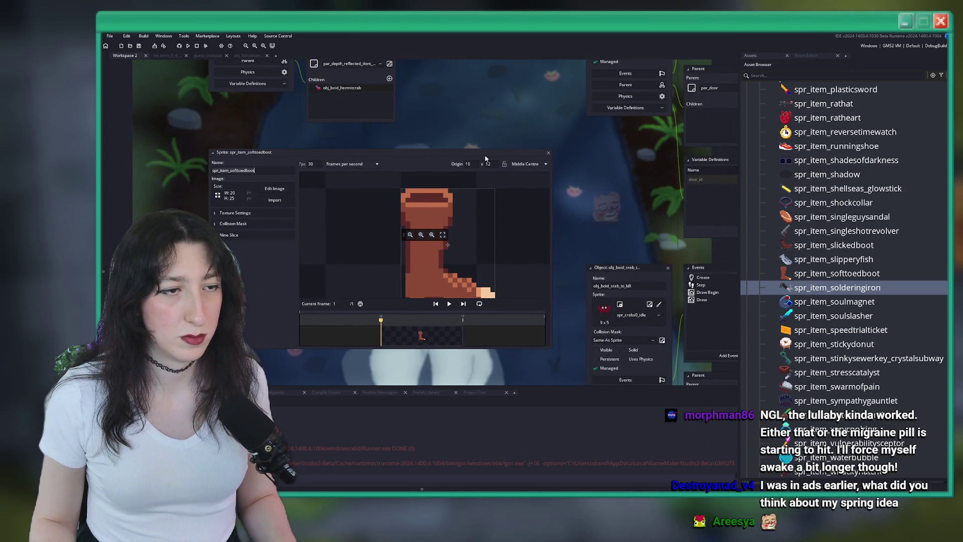
left_click(548, 152)
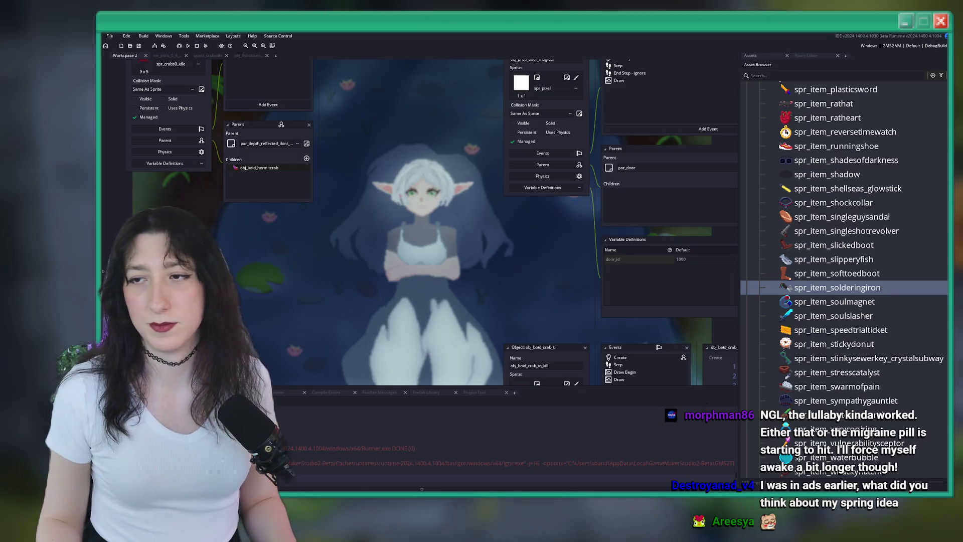
left_click_drag(517, 208, 482, 181)
scroll(502, 226, "down", 2)
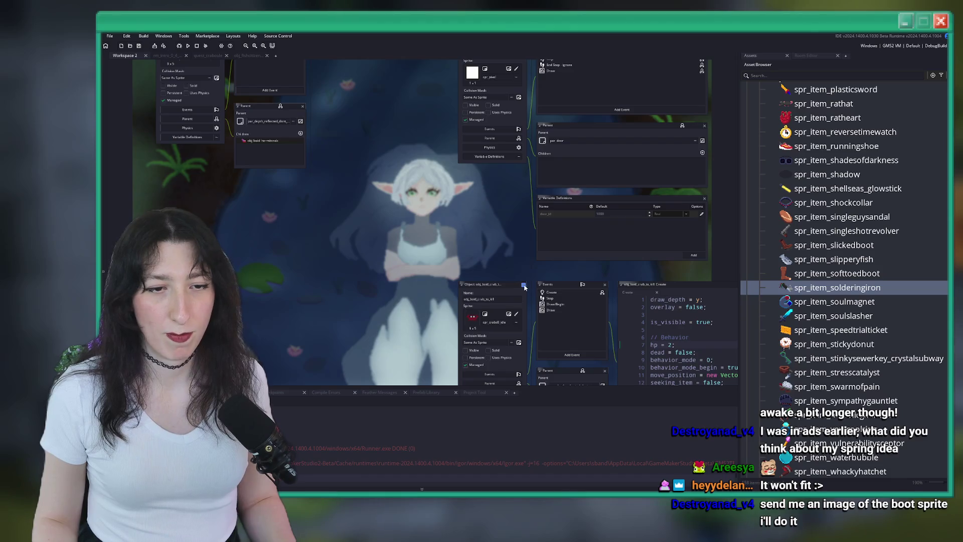
Close the obj_boid_crab_to_kill object window in the workspace.
left_click(523, 285)
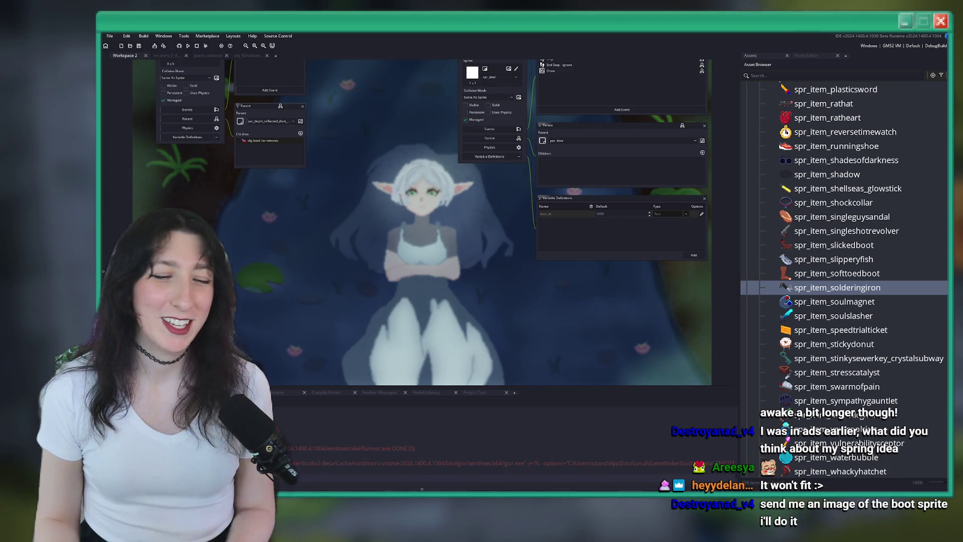
Return to Aseprite, select the whole boot canvas, then open and dismiss a Windows search for 'discord'.
key("alt+Tab")
key("ctrl+a")
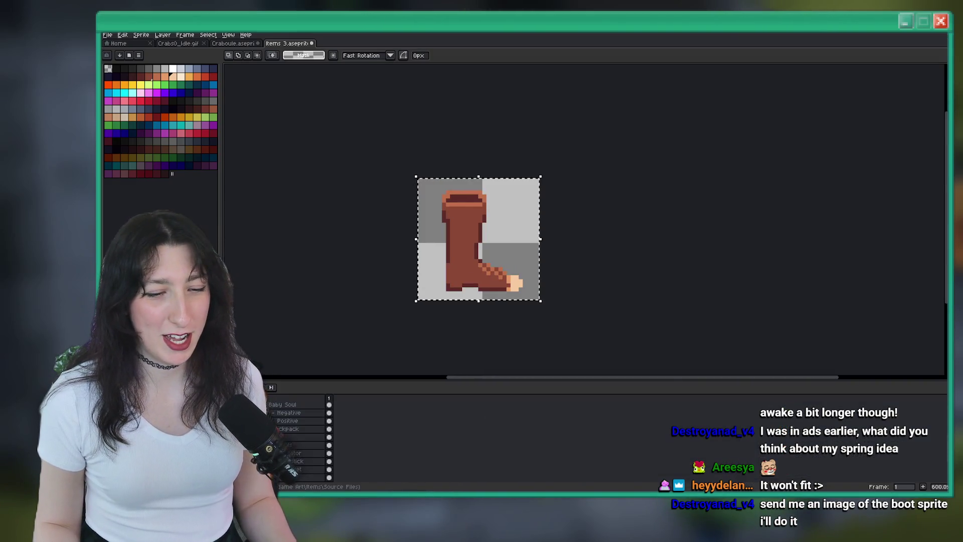
key("super")
type("discord")
key("Return")
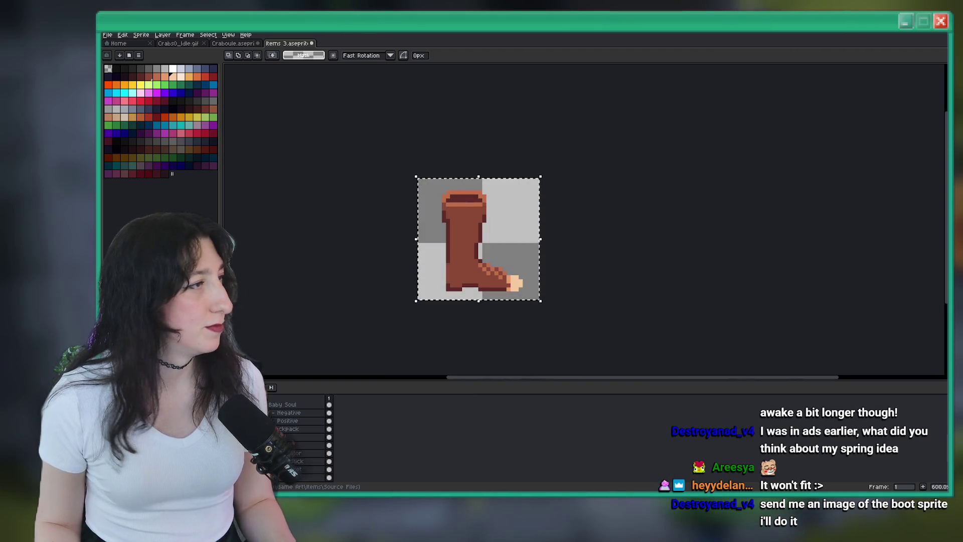